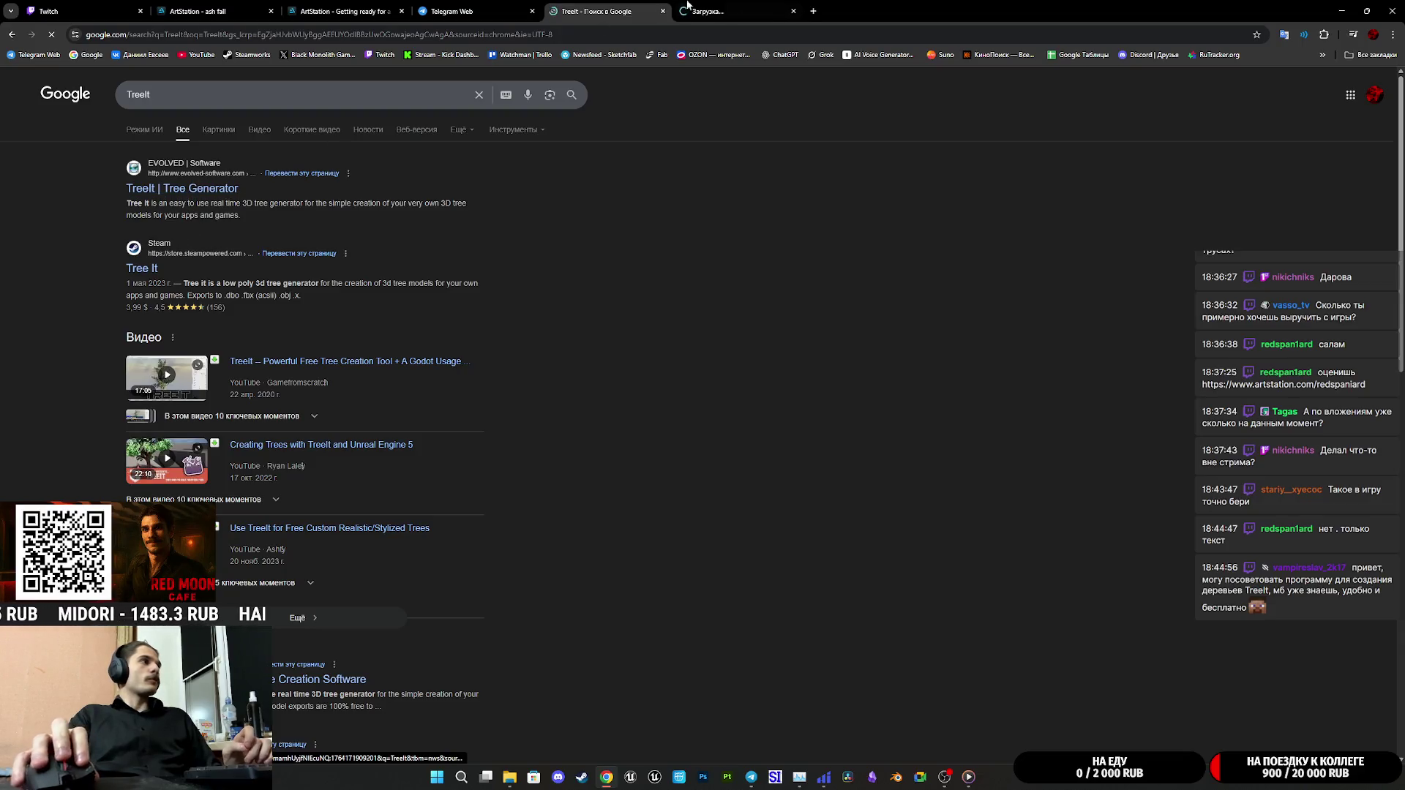
On the Tree It page, enlarge the first gallery screenshot and toggle it between full size and fit
click(736, 9)
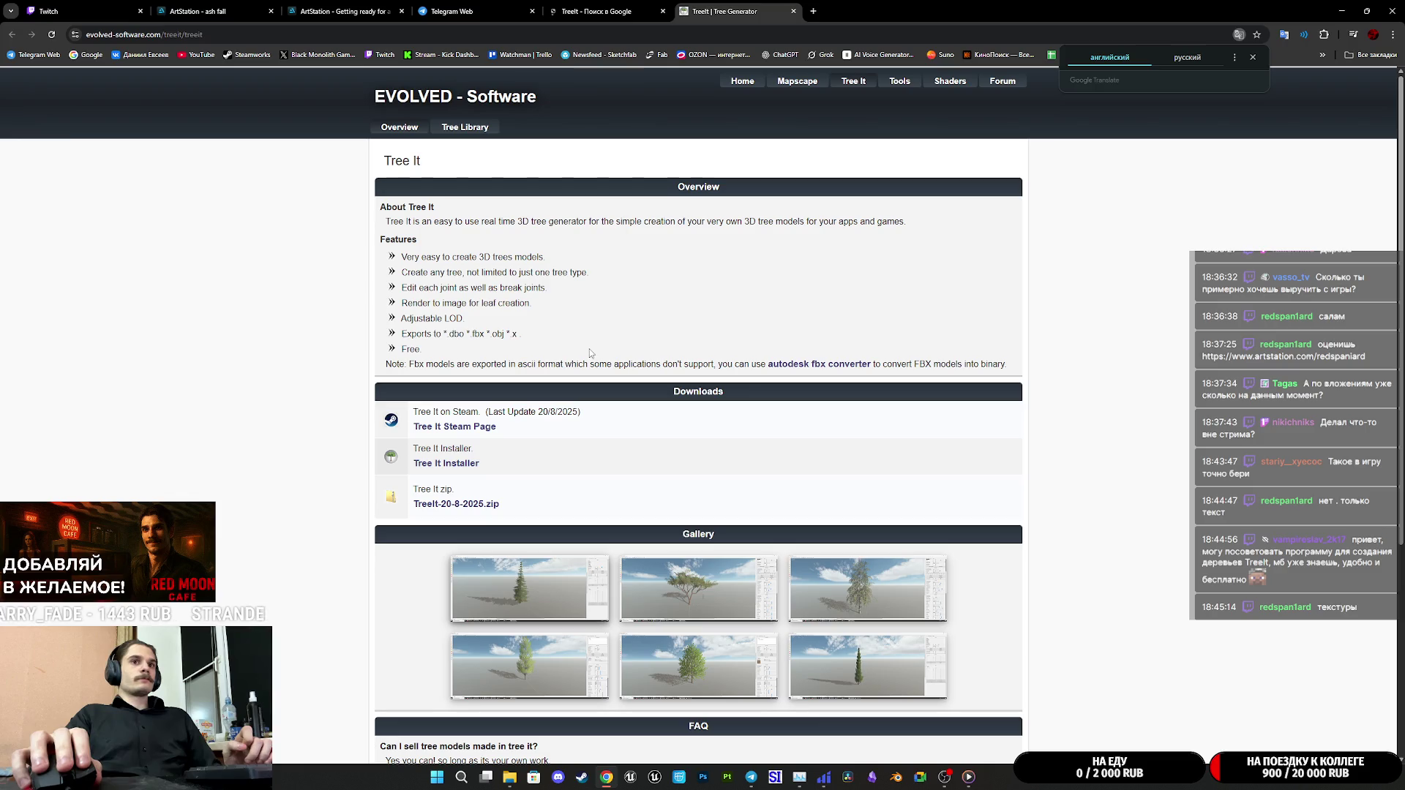
scroll(586, 356, down, 1)
scroll(542, 432, down, 1)
click(532, 436)
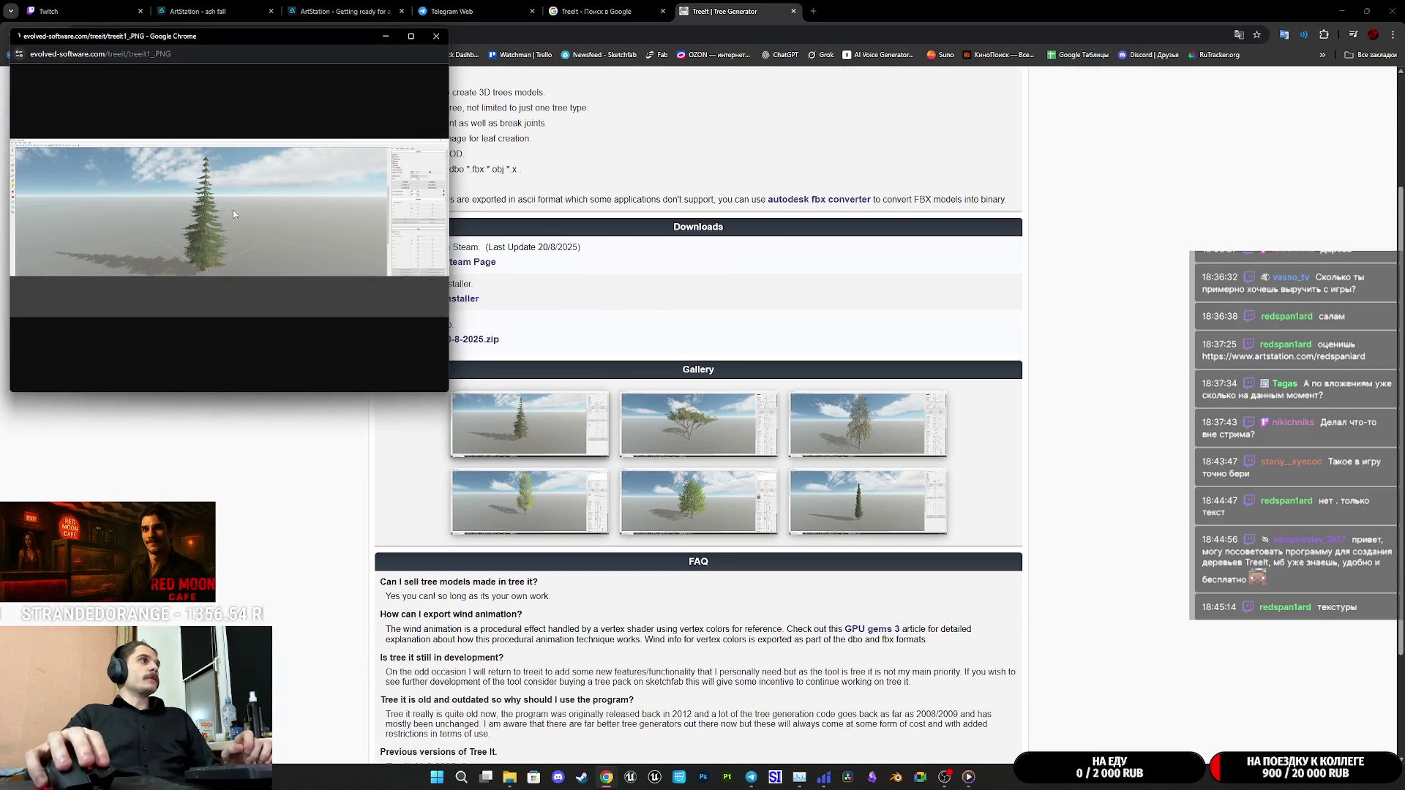
click(229, 222)
click(213, 238)
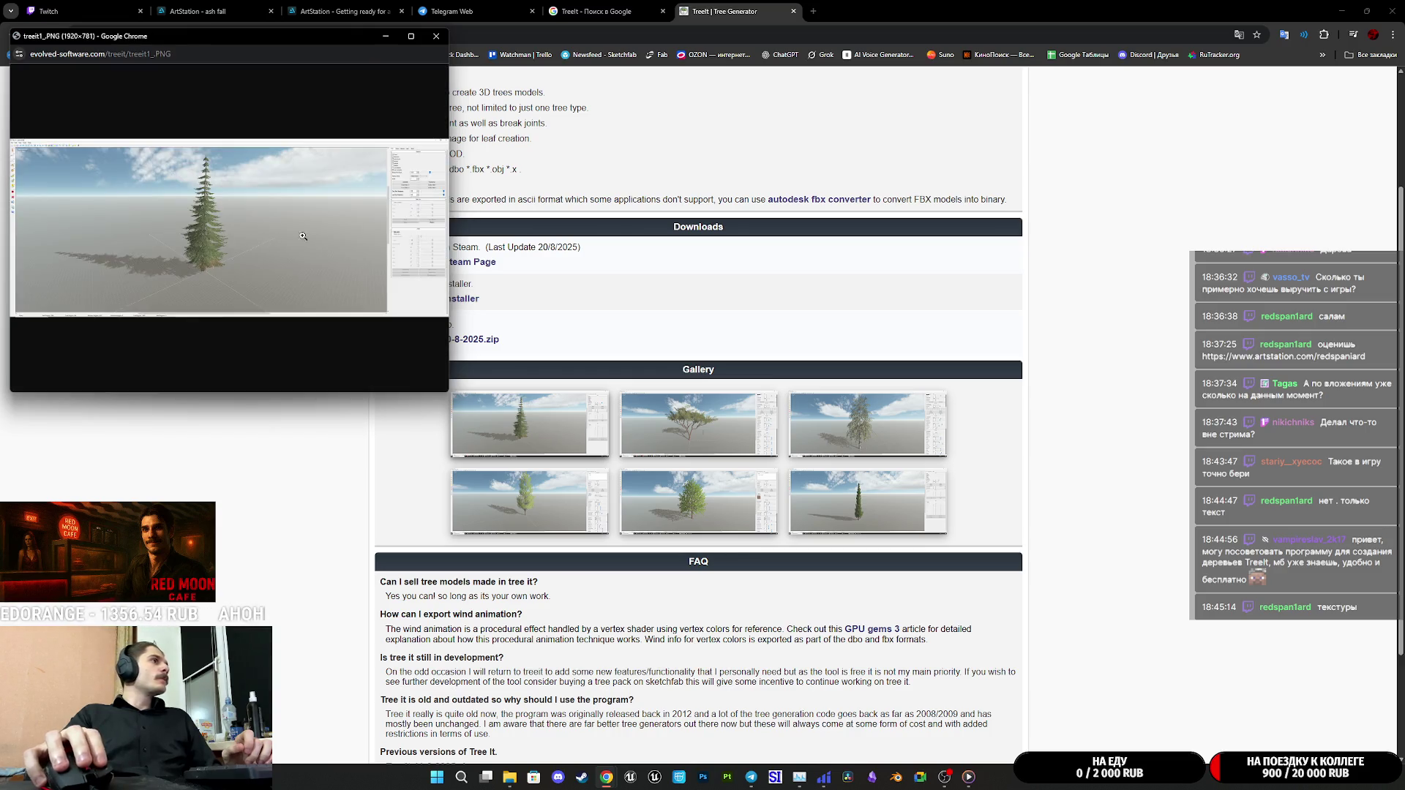
click(426, 196)
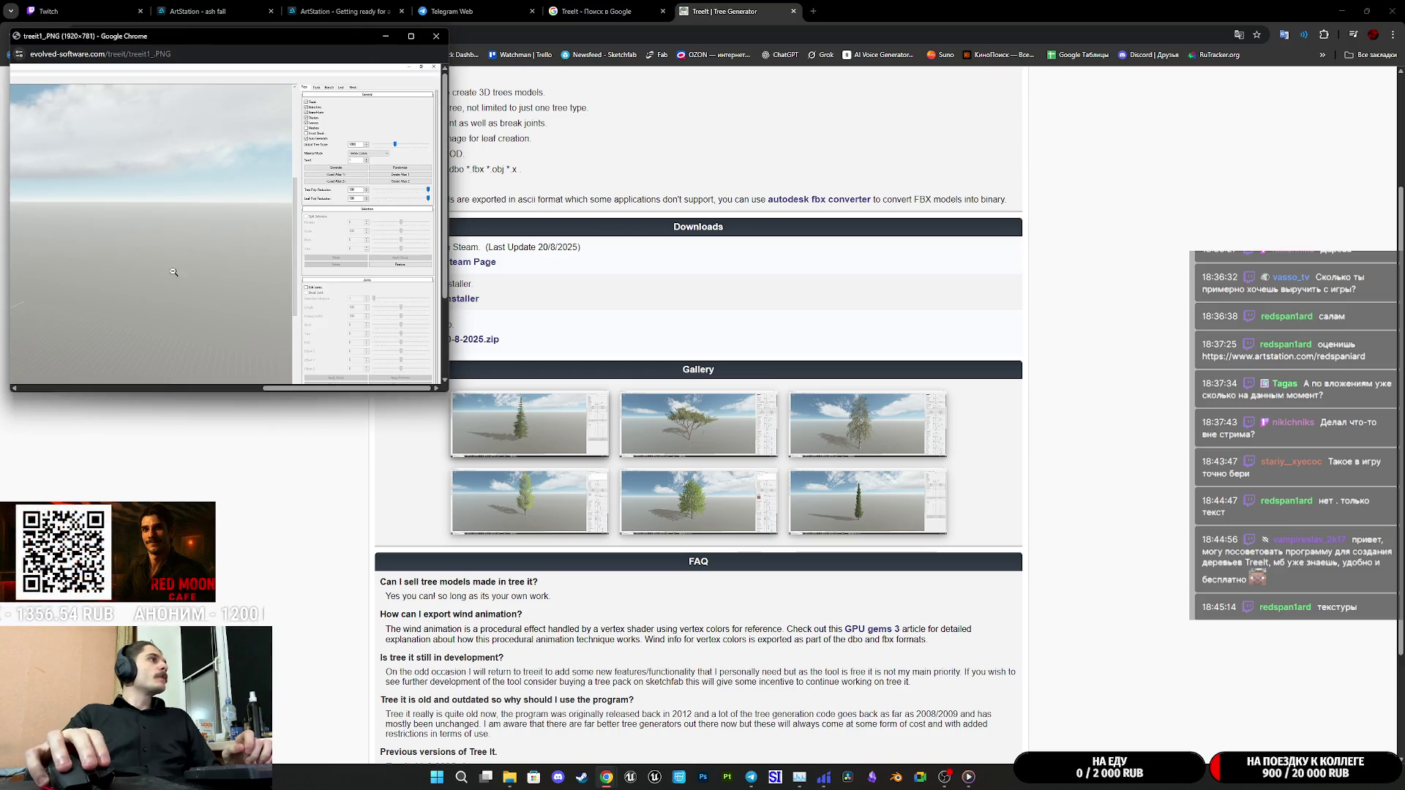
click(139, 263)
click(186, 229)
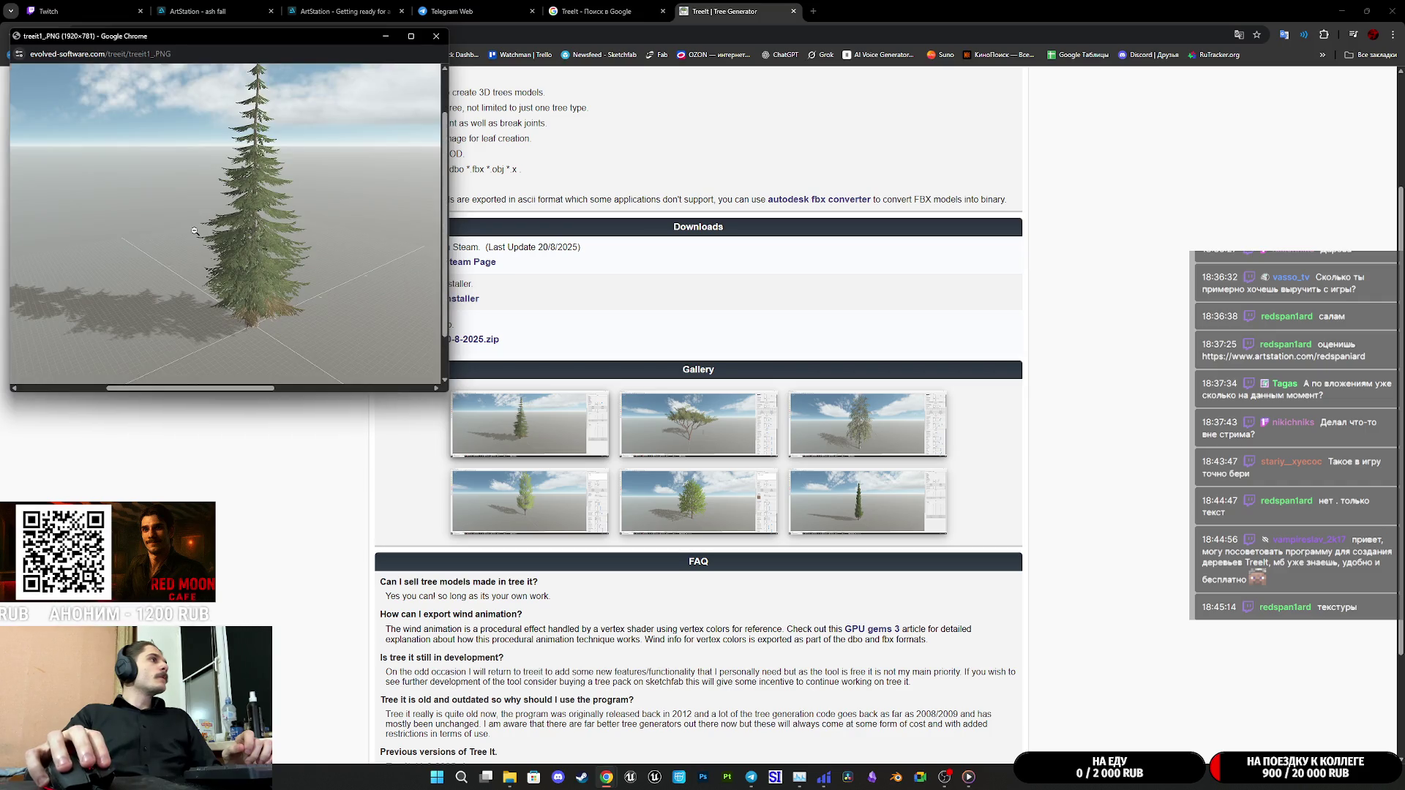
click(436, 36)
View the third gallery screenshot full size, then close the Tree It and Google search tabs
scroll(513, 379, down, 2)
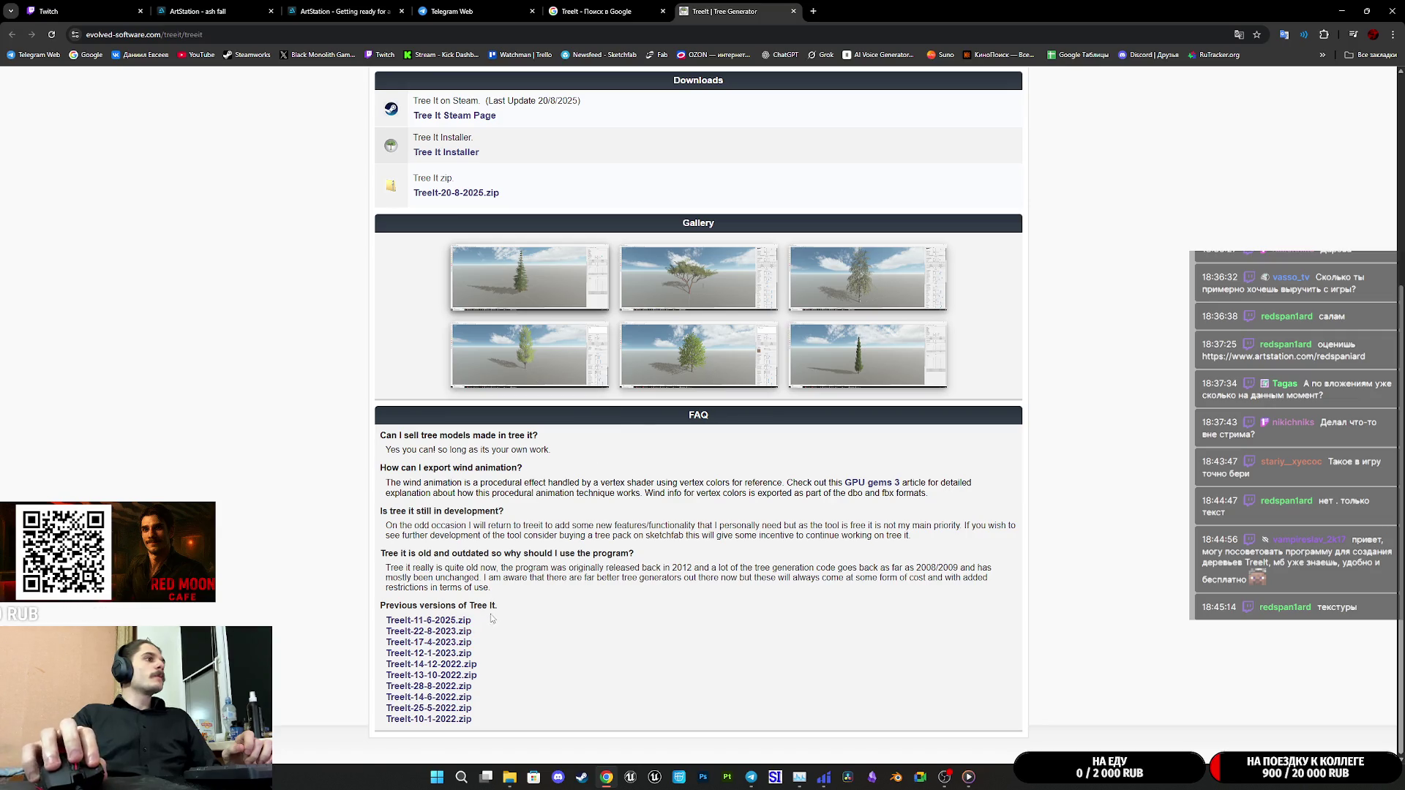
scroll(491, 619, up, 5)
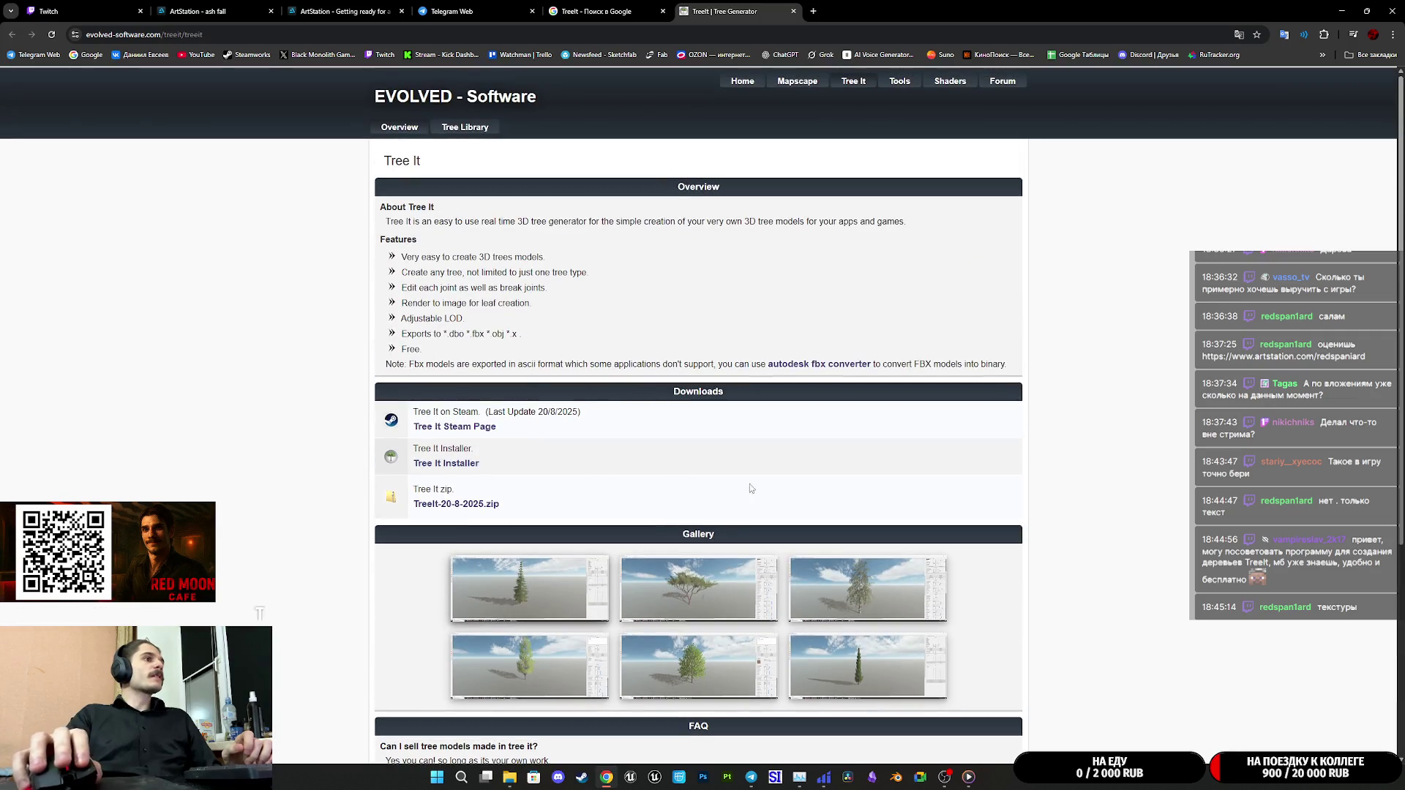
click(857, 601)
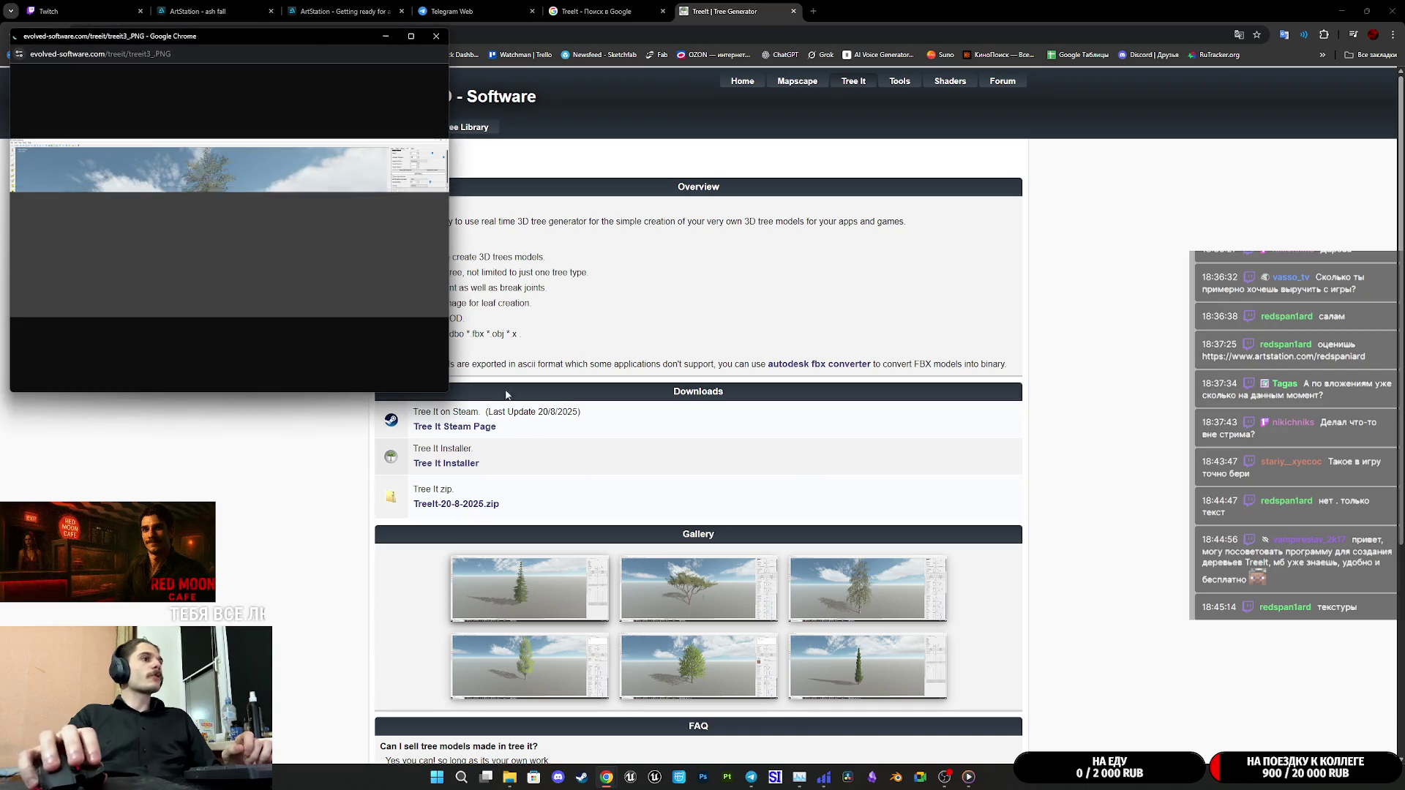
click(261, 233)
scroll(261, 301, down, 3)
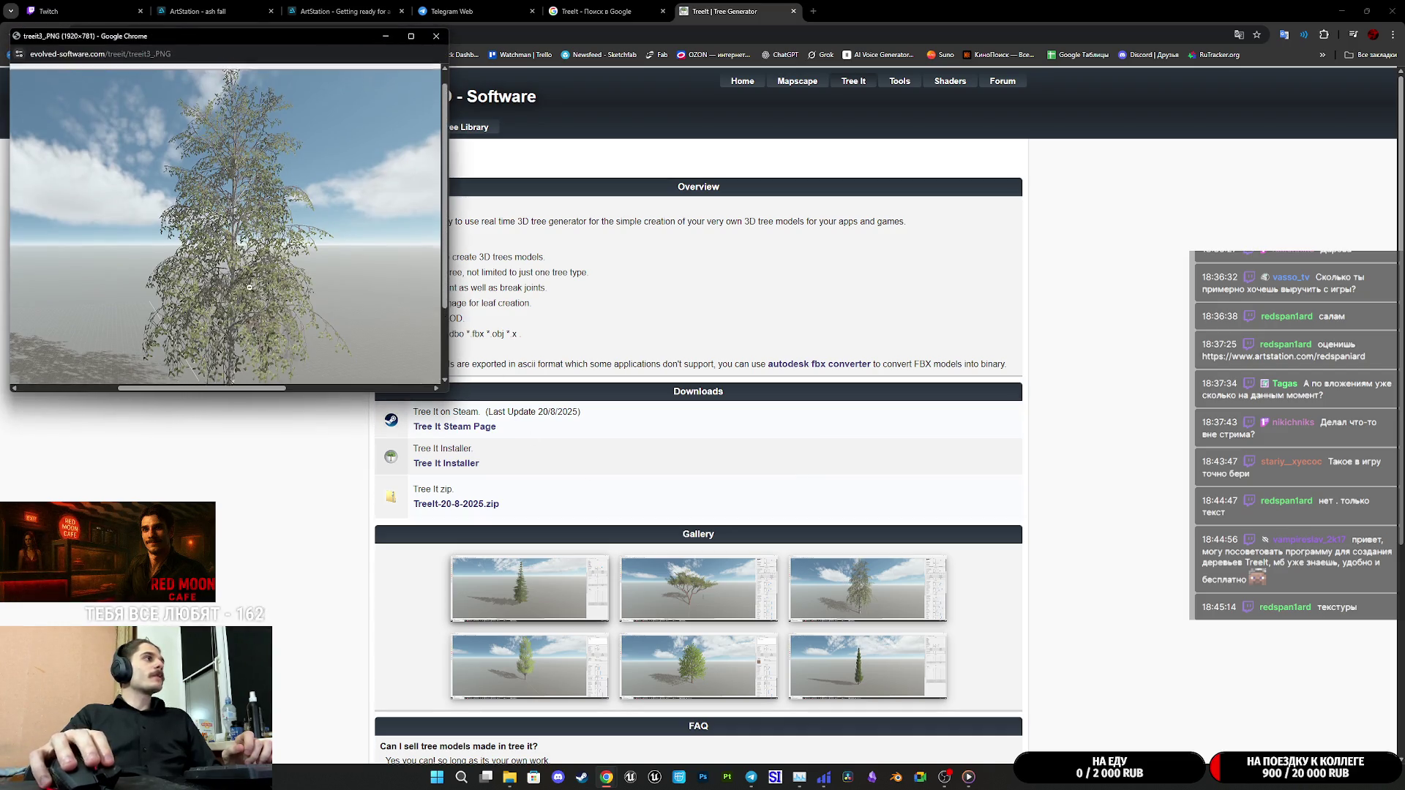
scroll(261, 301, up, 3)
scroll(277, 273, down, 3)
click(437, 36)
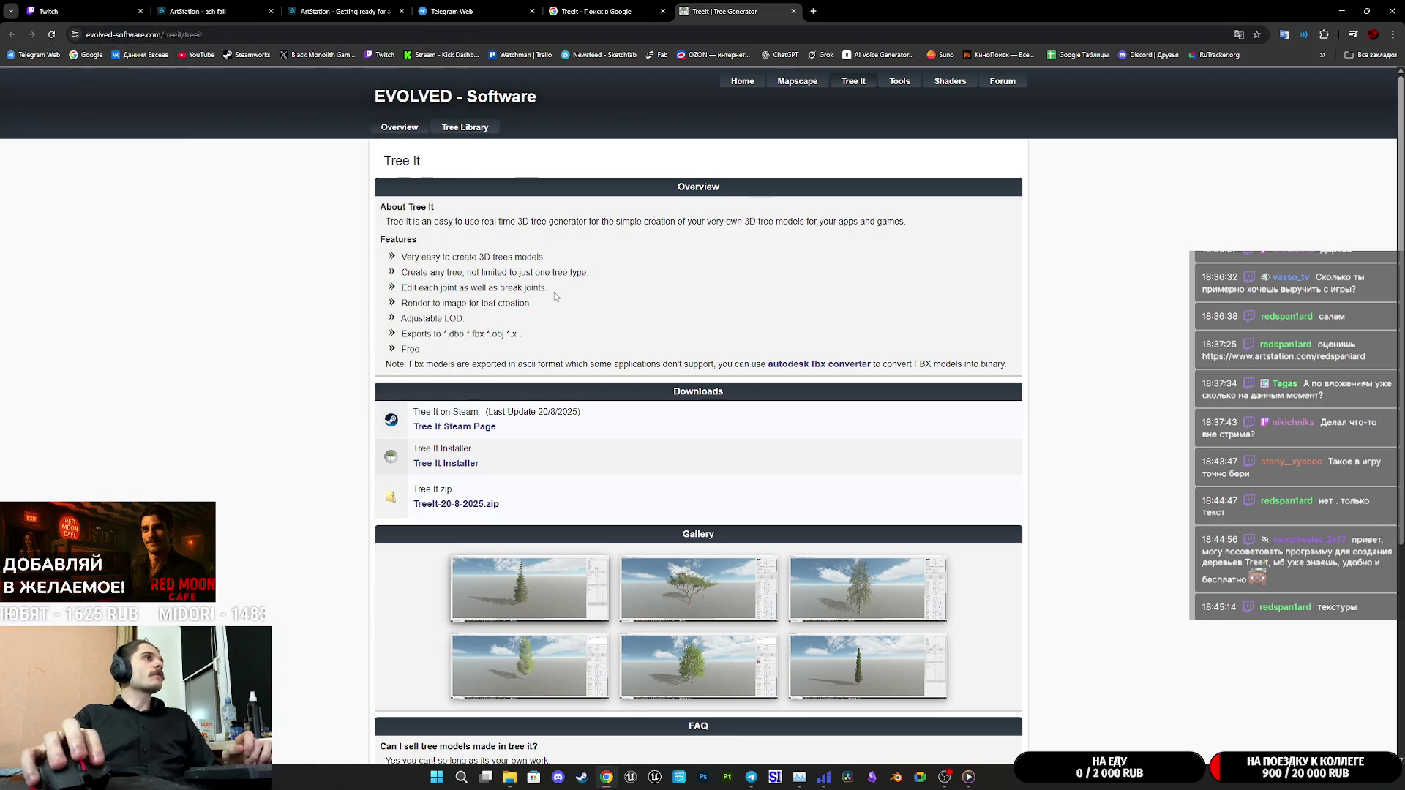
middle_click(725, 9)
middle_click(569, 15)
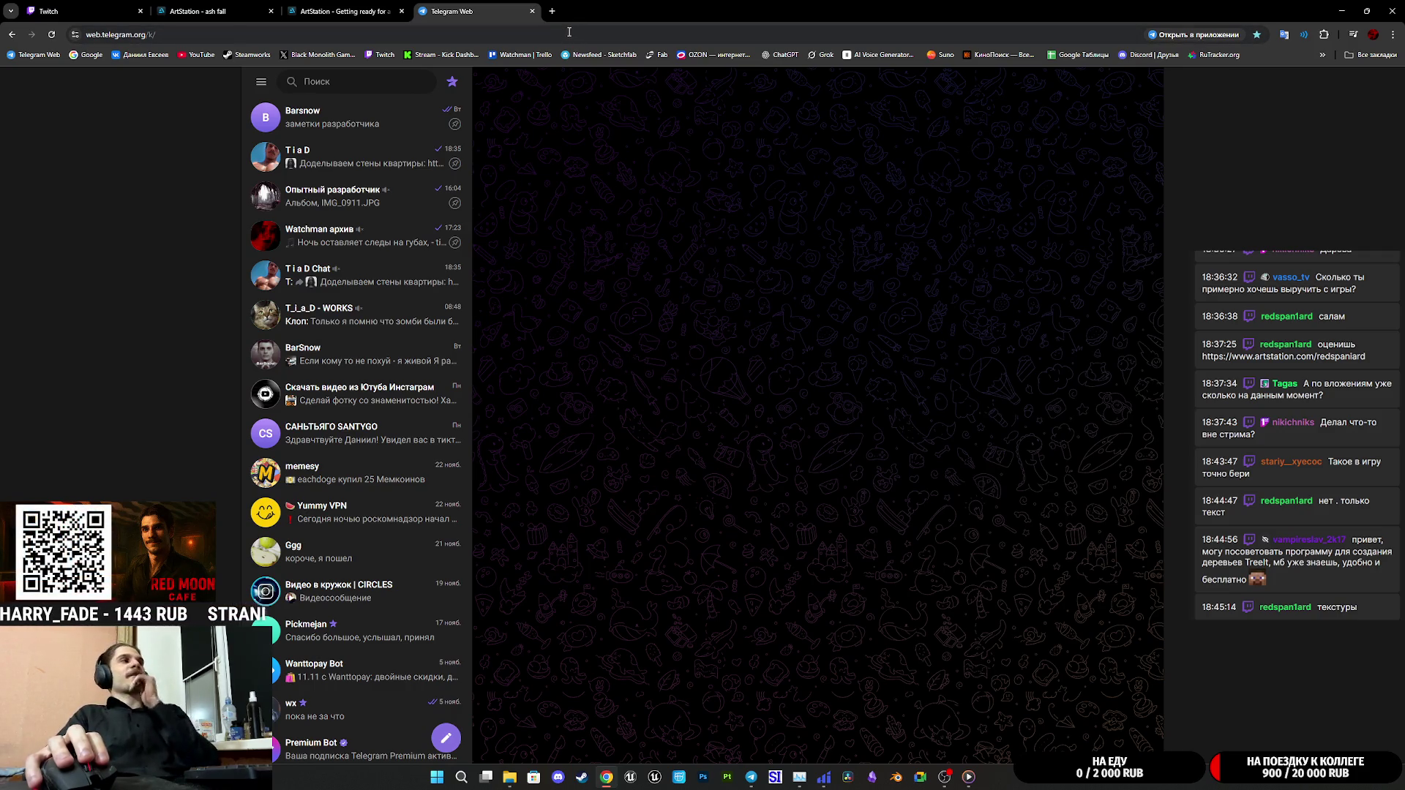
Switch to the Getting ready for a sweep in Baghdad artwork, briefly peeking at the next piece
click(377, 11)
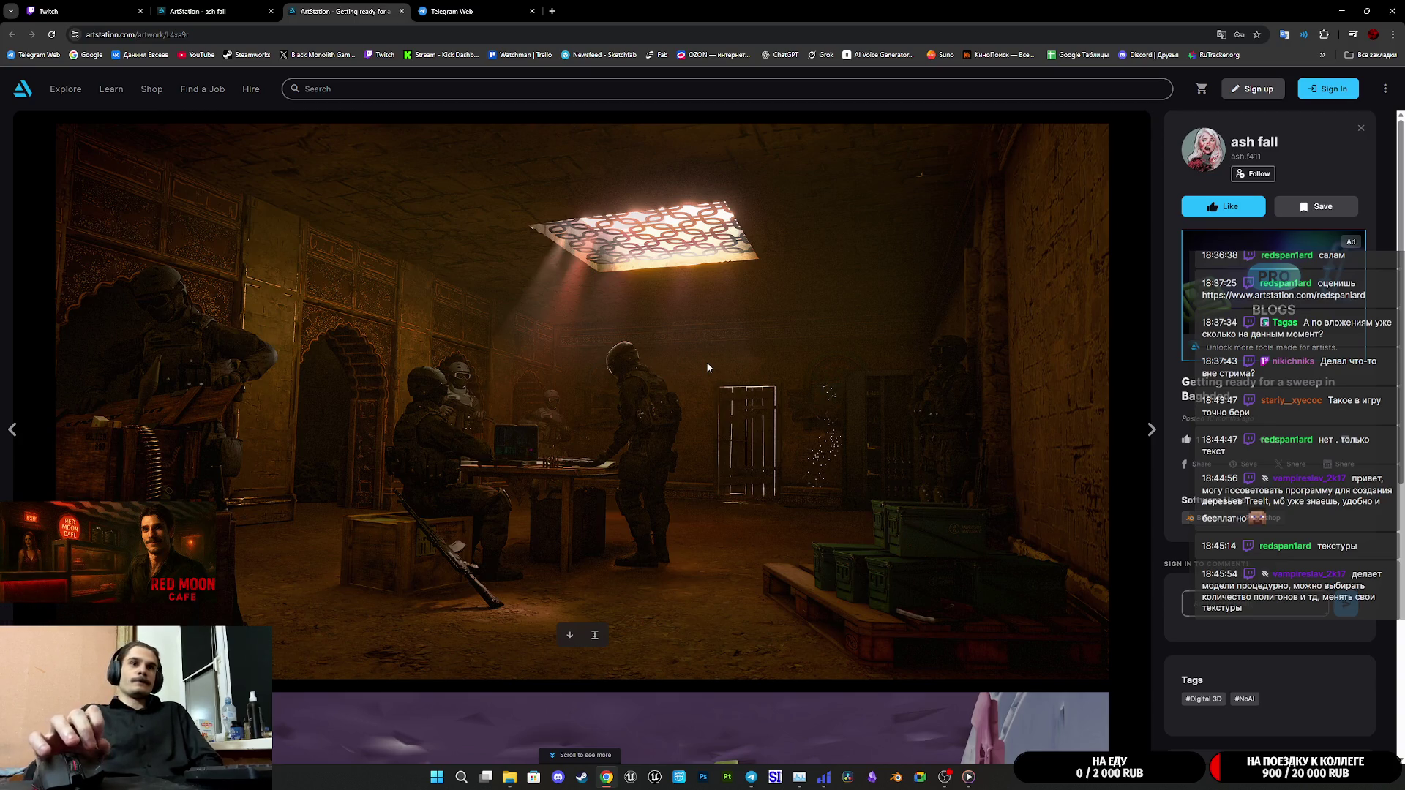
scroll(705, 366, down, 5)
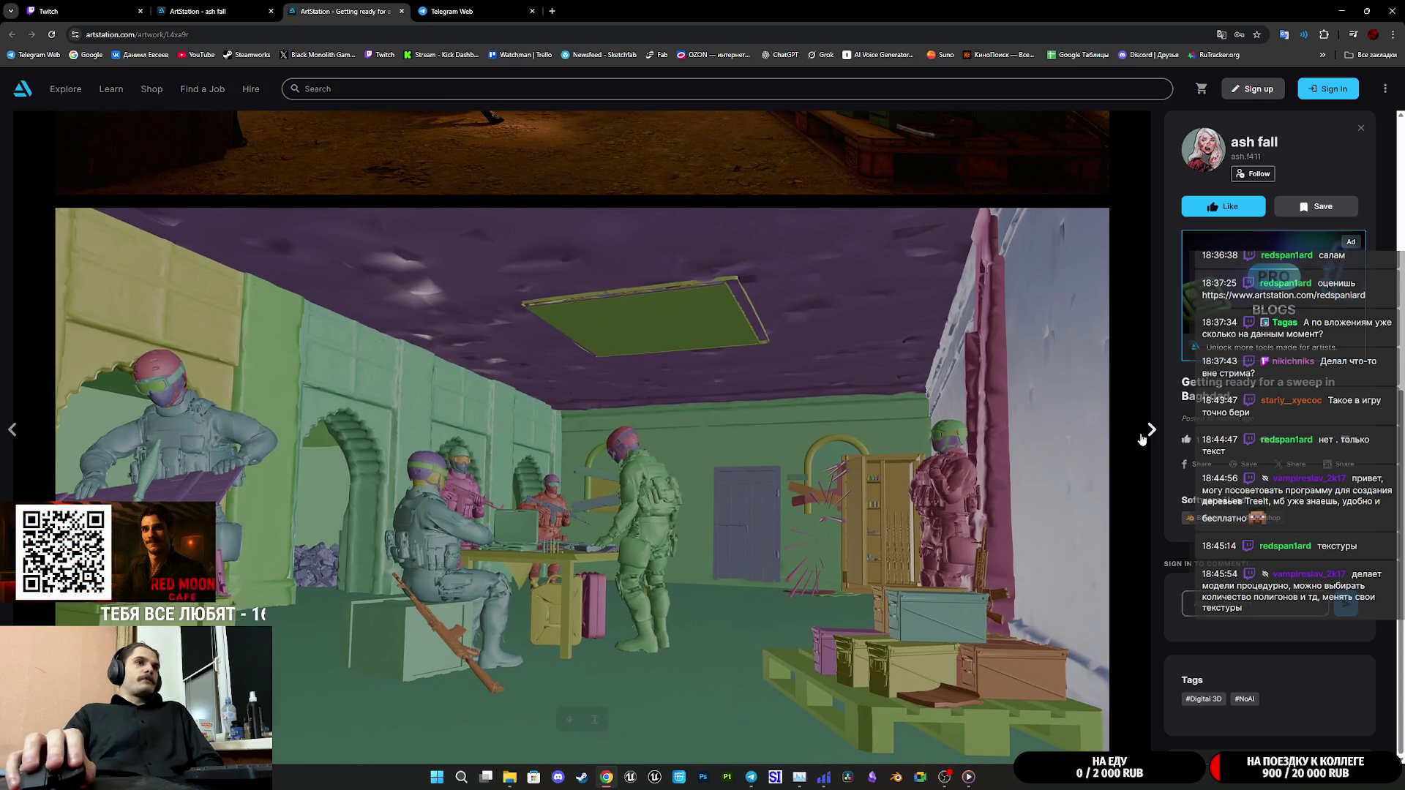
click(1143, 439)
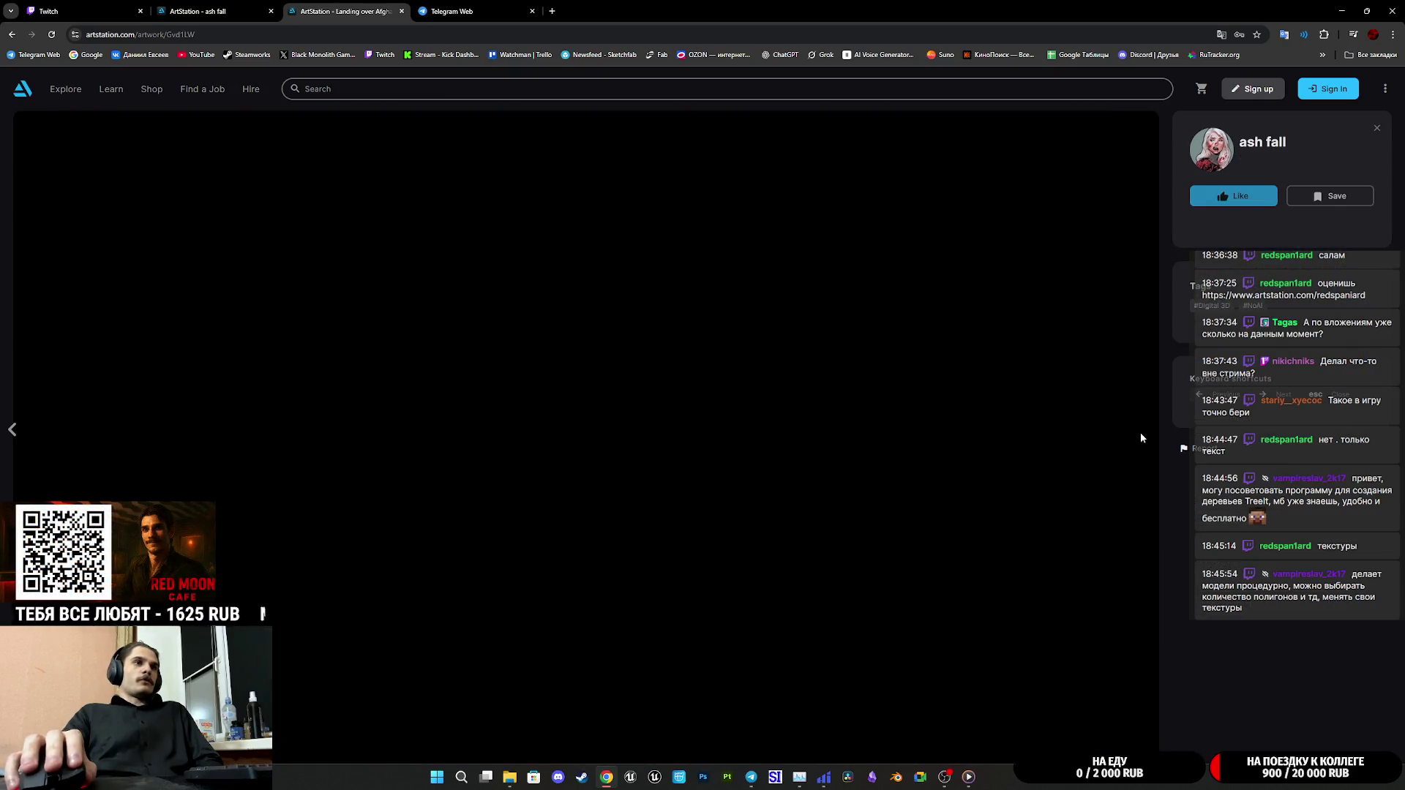
click(12, 432)
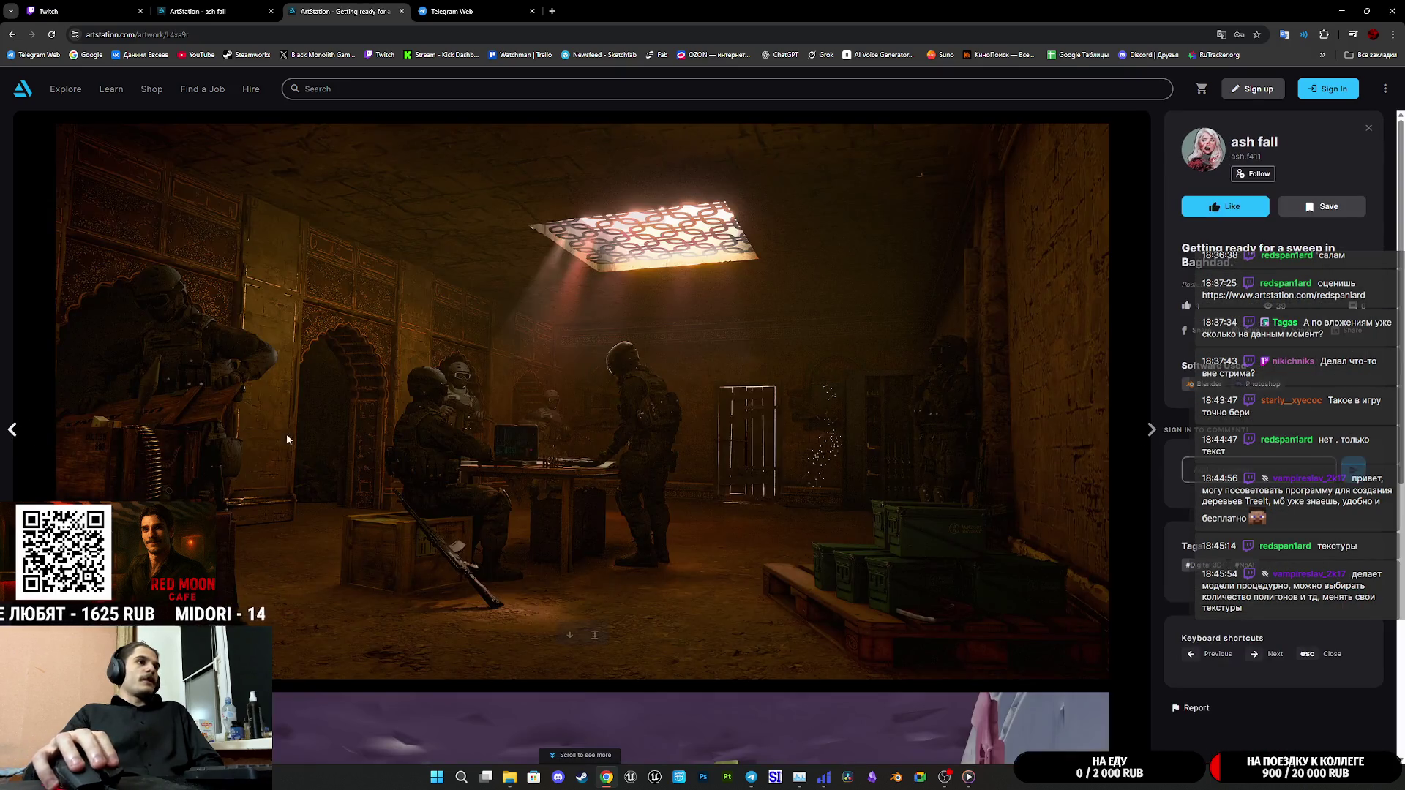
Scroll through the Baghdad final and clay renders, then advance to Landing over Afghanistan
scroll(626, 437, down, 5)
scroll(634, 453, down, 1)
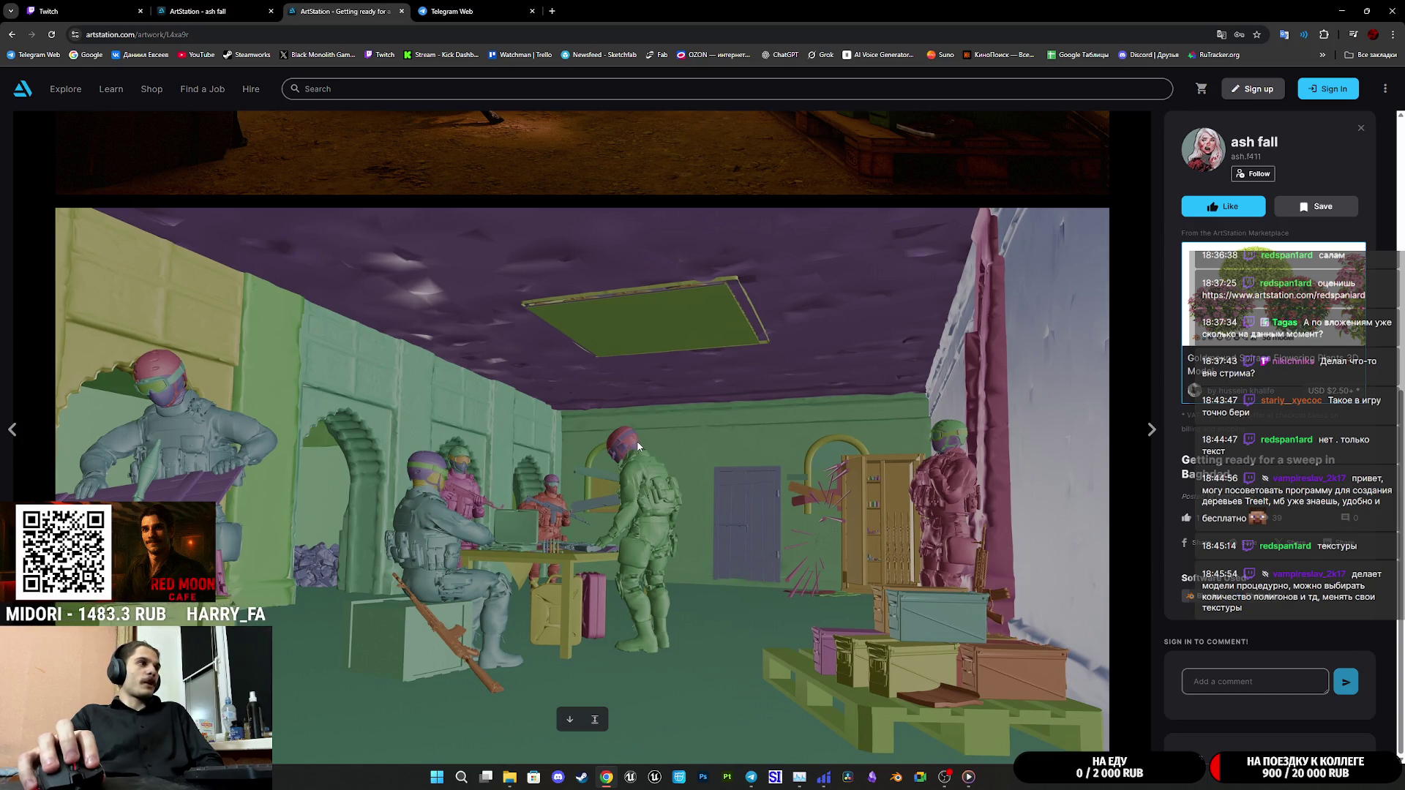
scroll(669, 442, up, 1)
scroll(669, 442, up, 1)
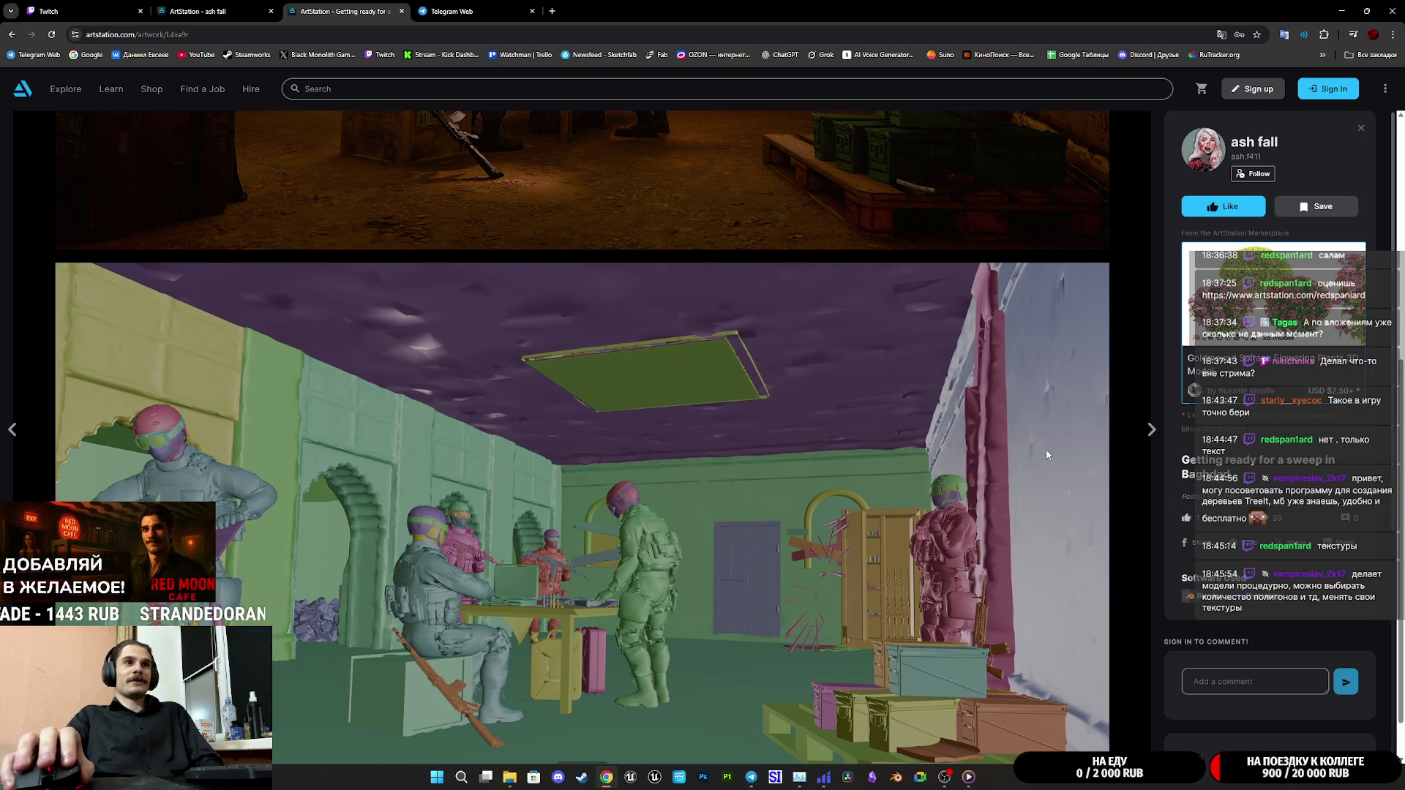
scroll(965, 466, down, 1)
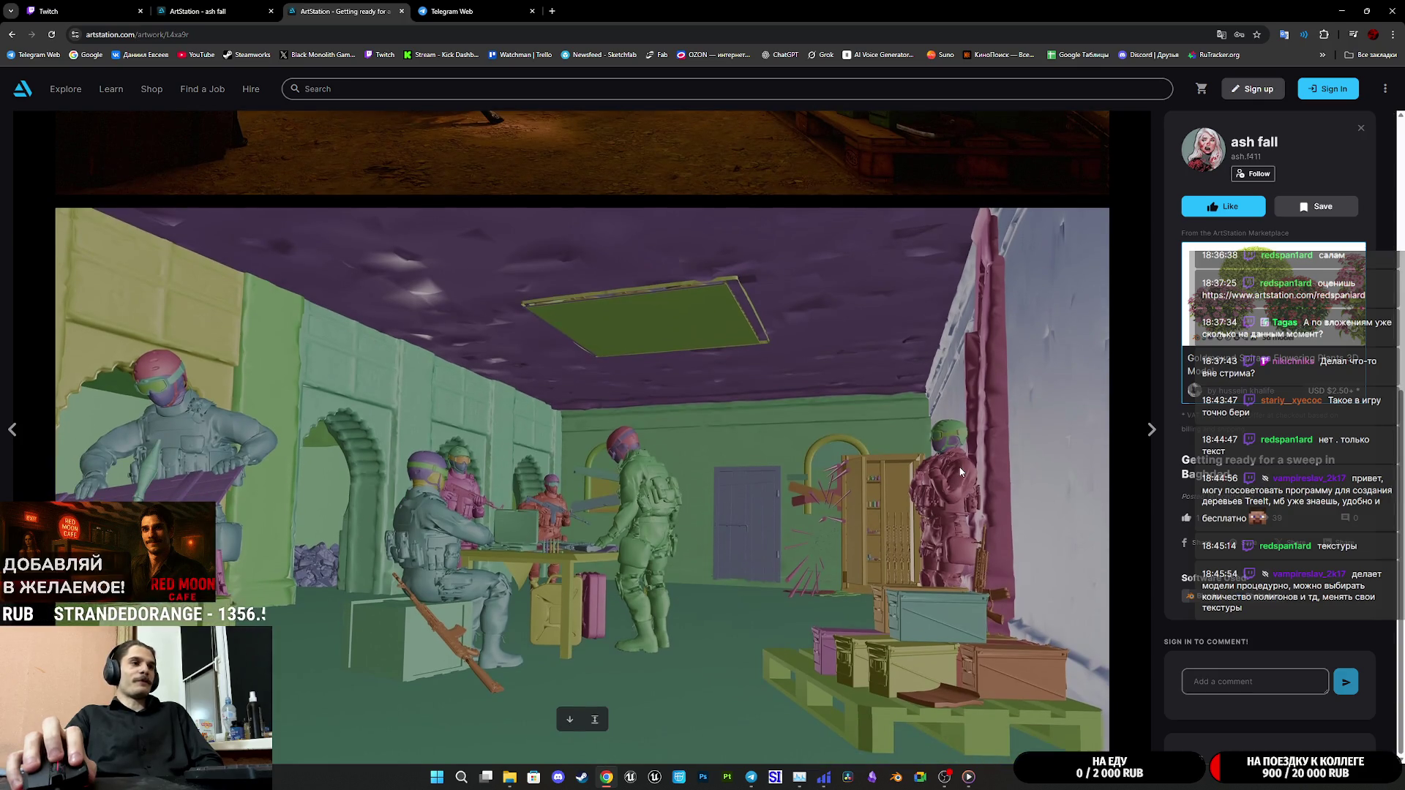
scroll(961, 472, up, 7)
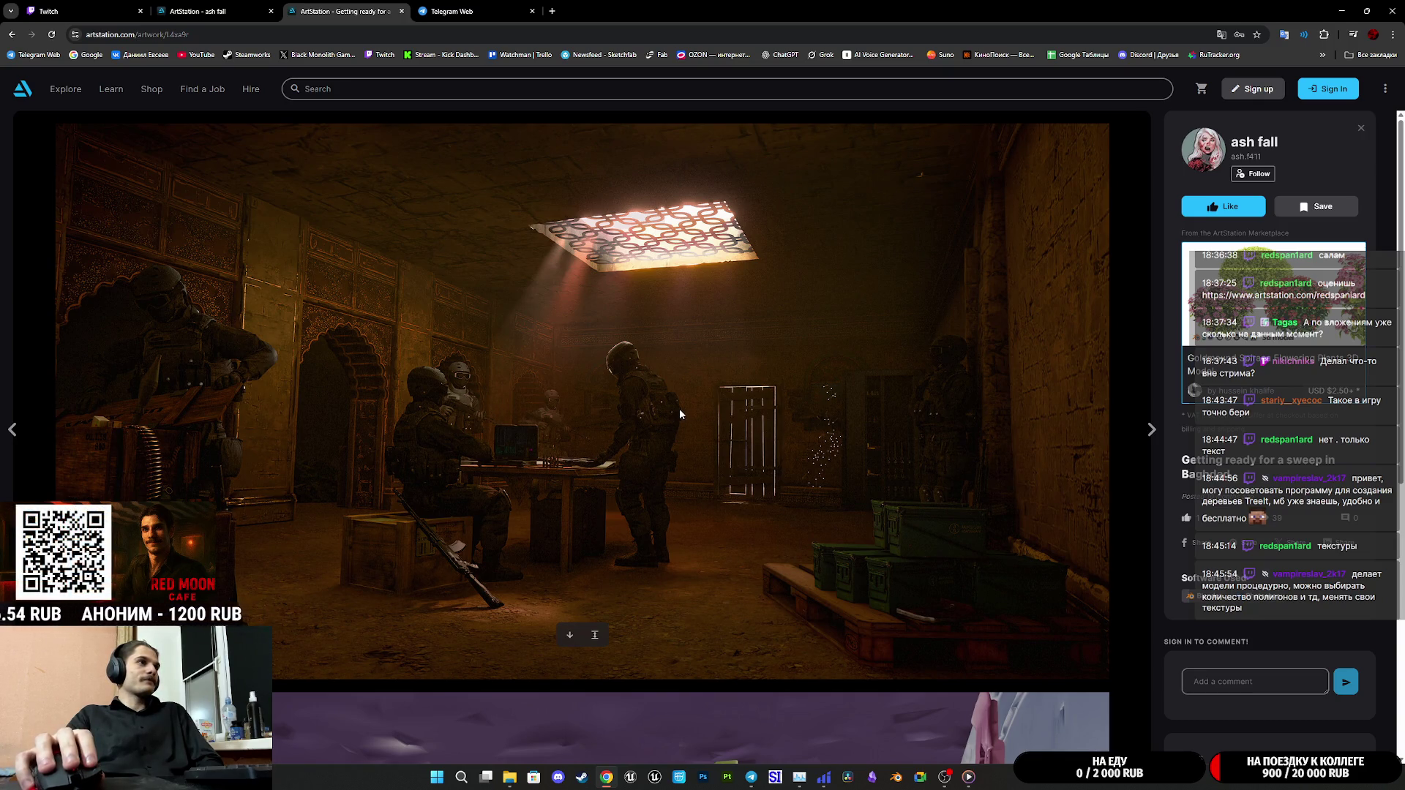
scroll(679, 414, down, 6)
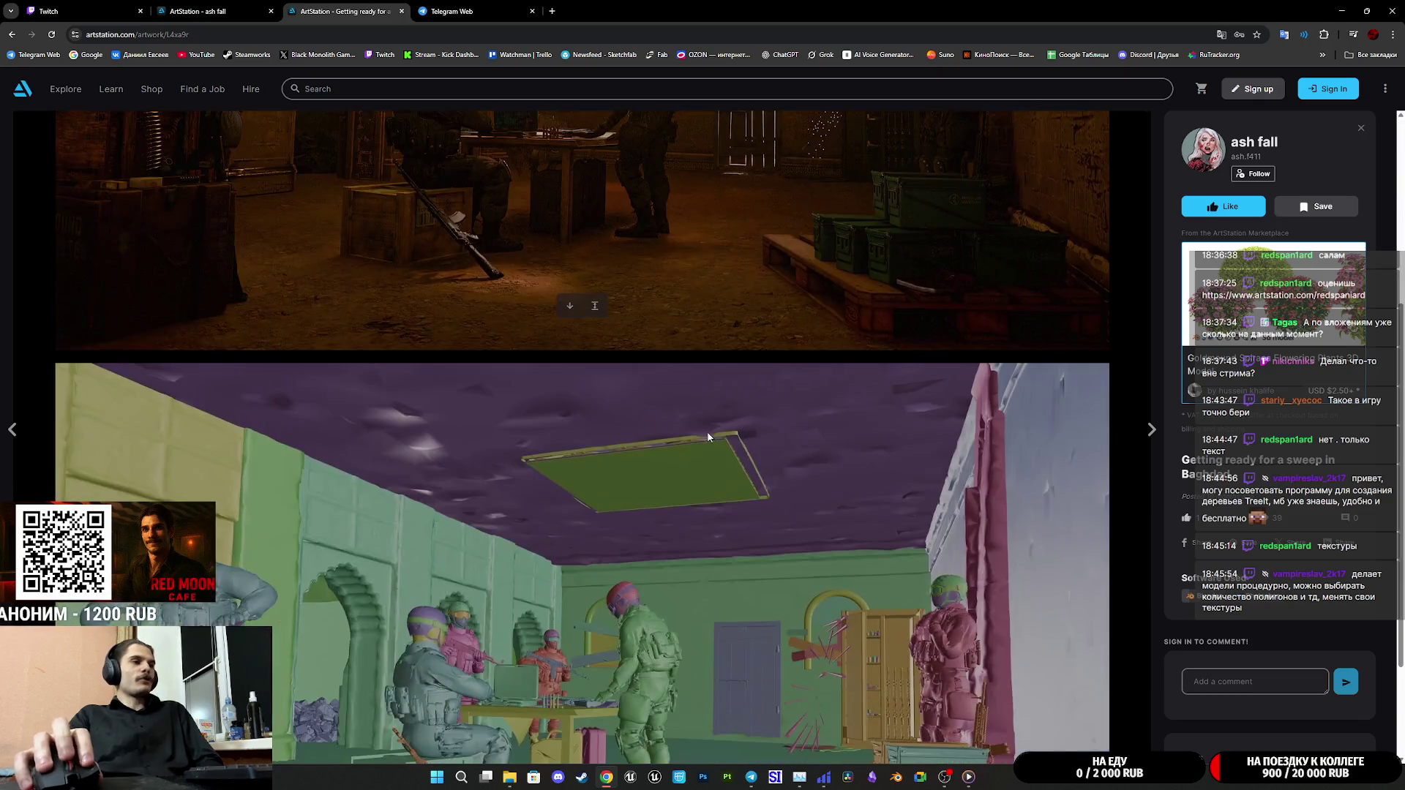
scroll(704, 415, up, 6)
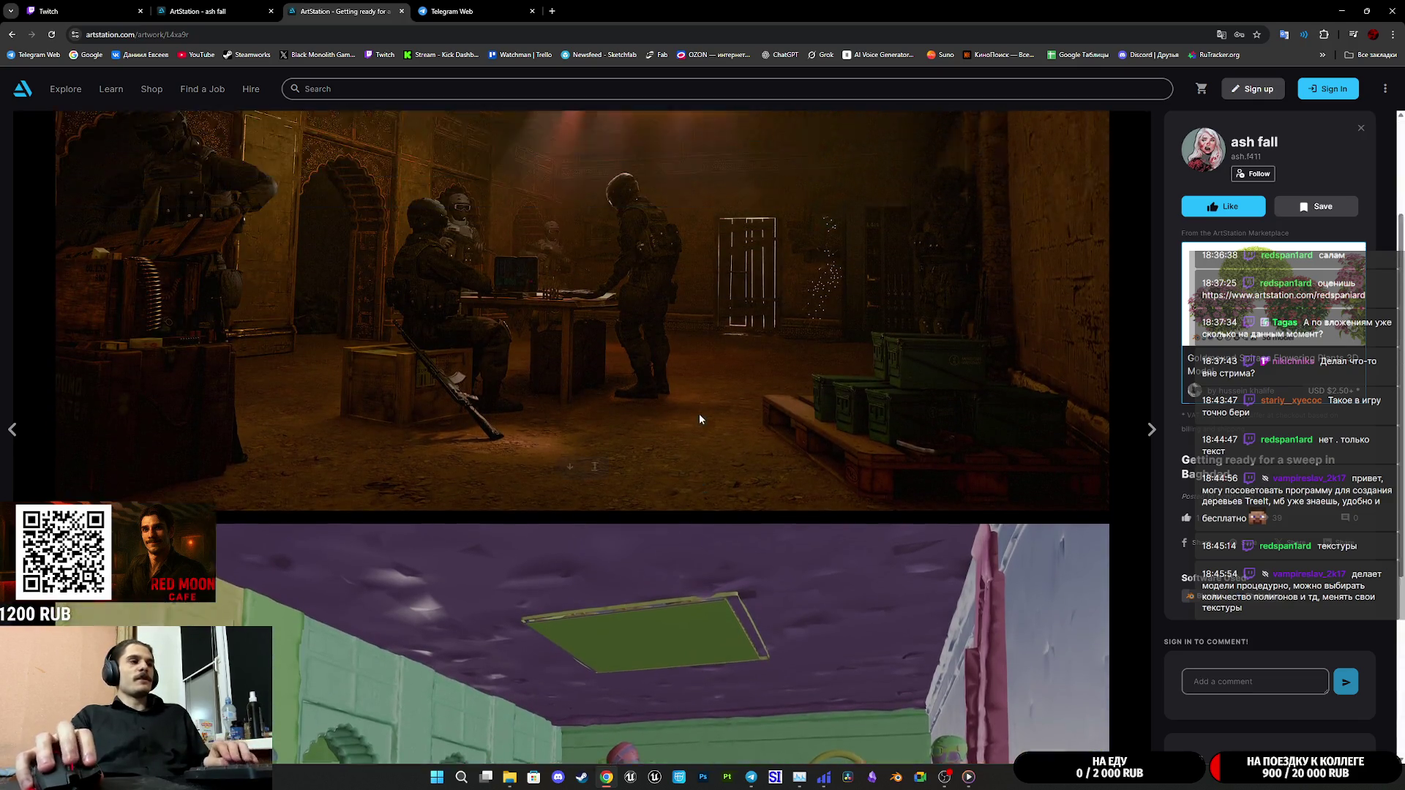
key(Right)
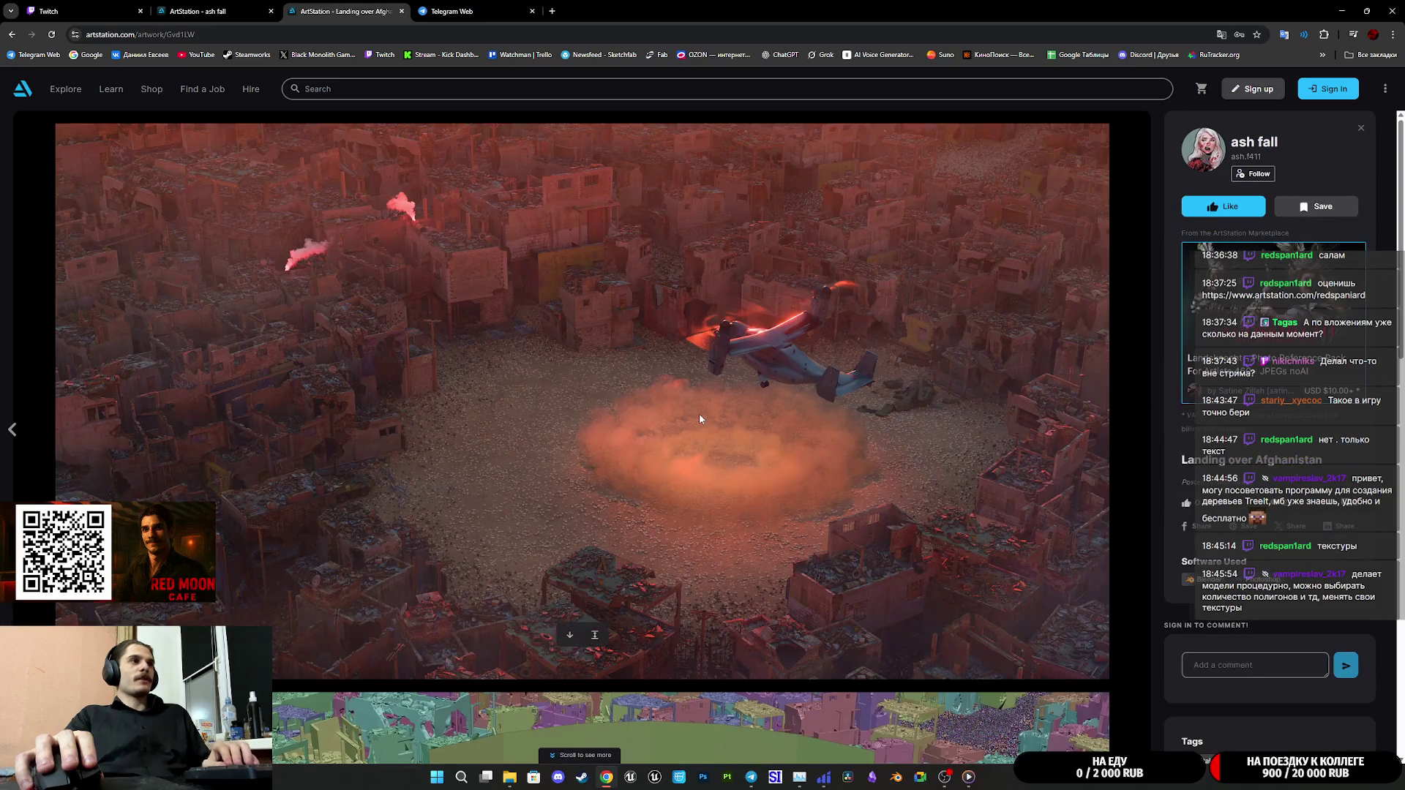
Browse the Landing over Afghanistan renders and references, then open the Landsknecht - Photo Reference Pack listing
scroll(691, 419, down, 8)
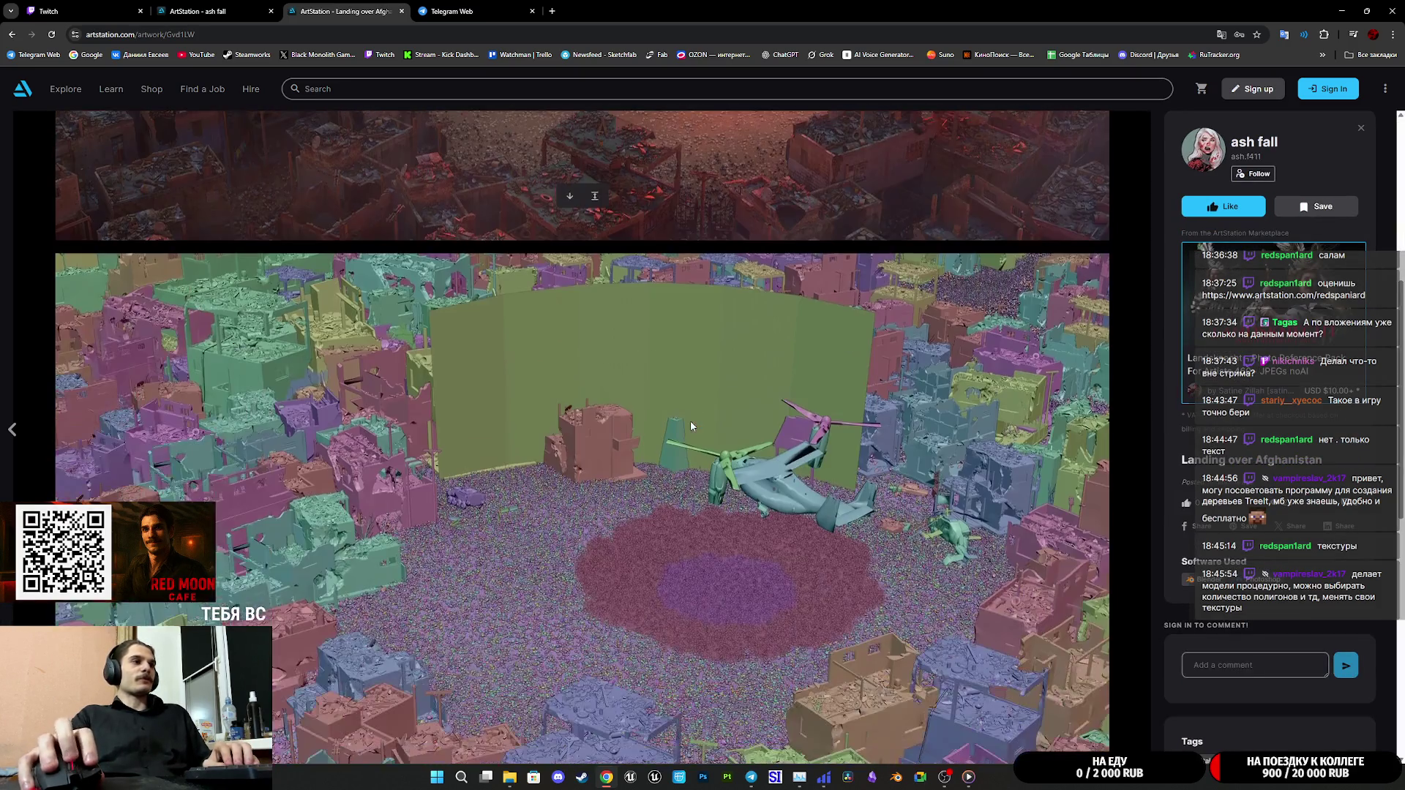
scroll(695, 426, down, 5)
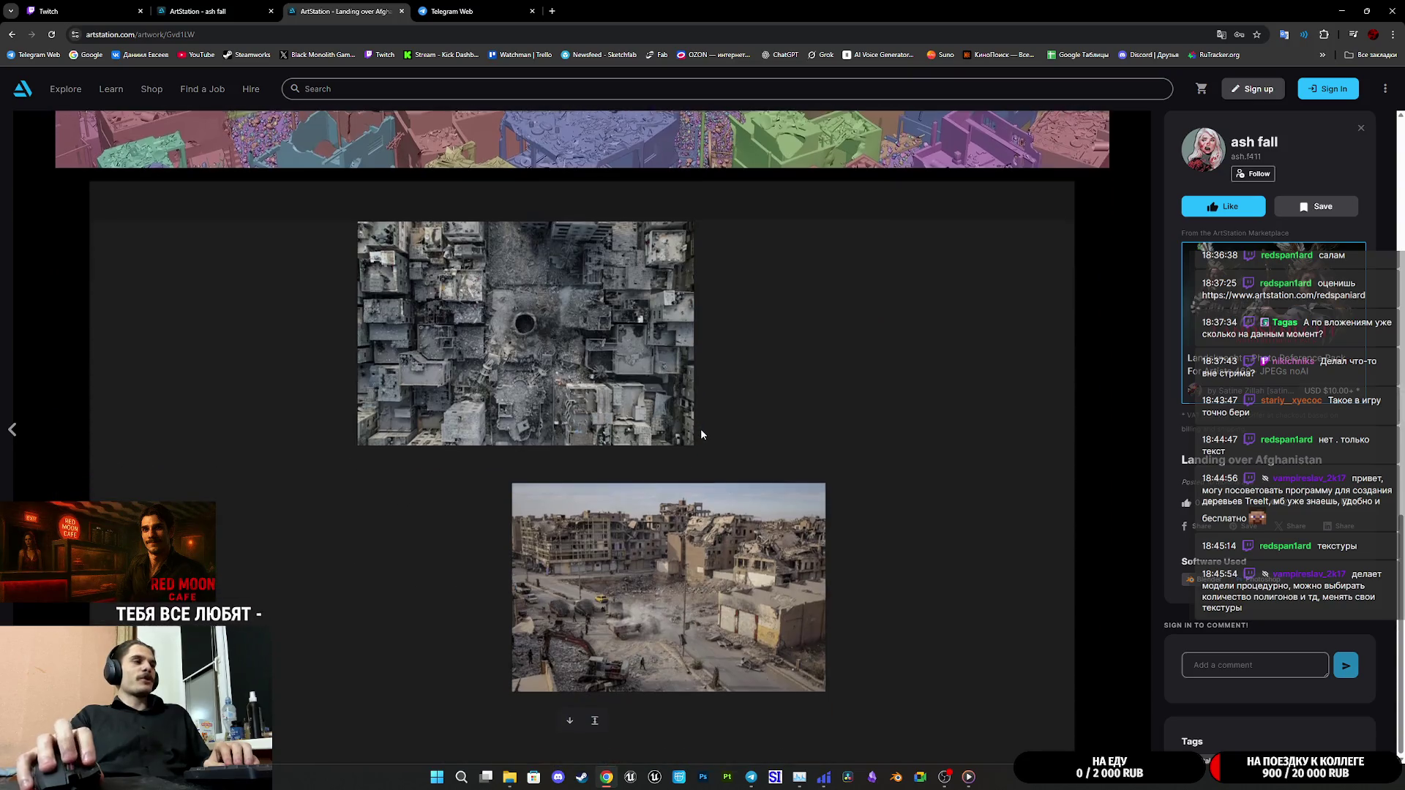
scroll(701, 432, up, 13)
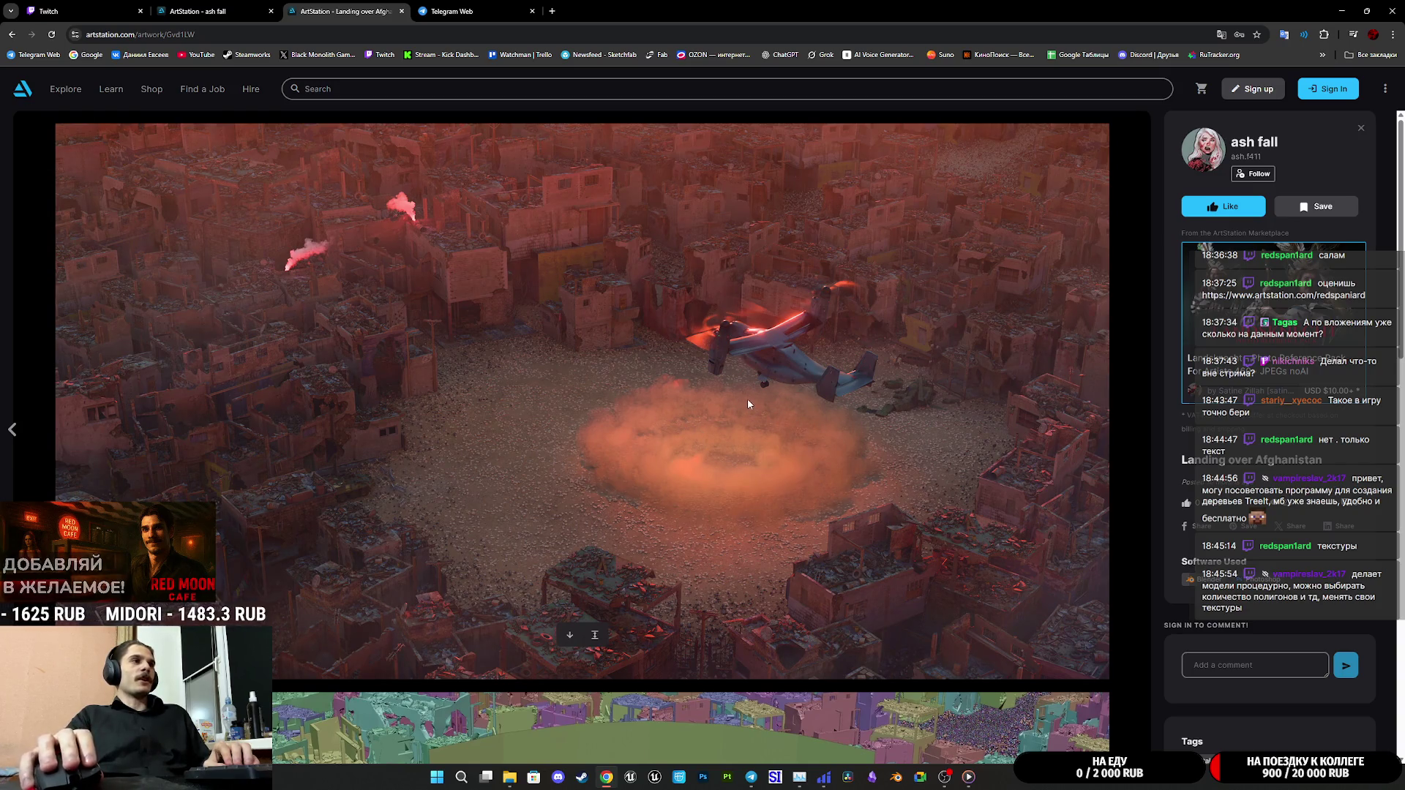
scroll(748, 400, down, 7)
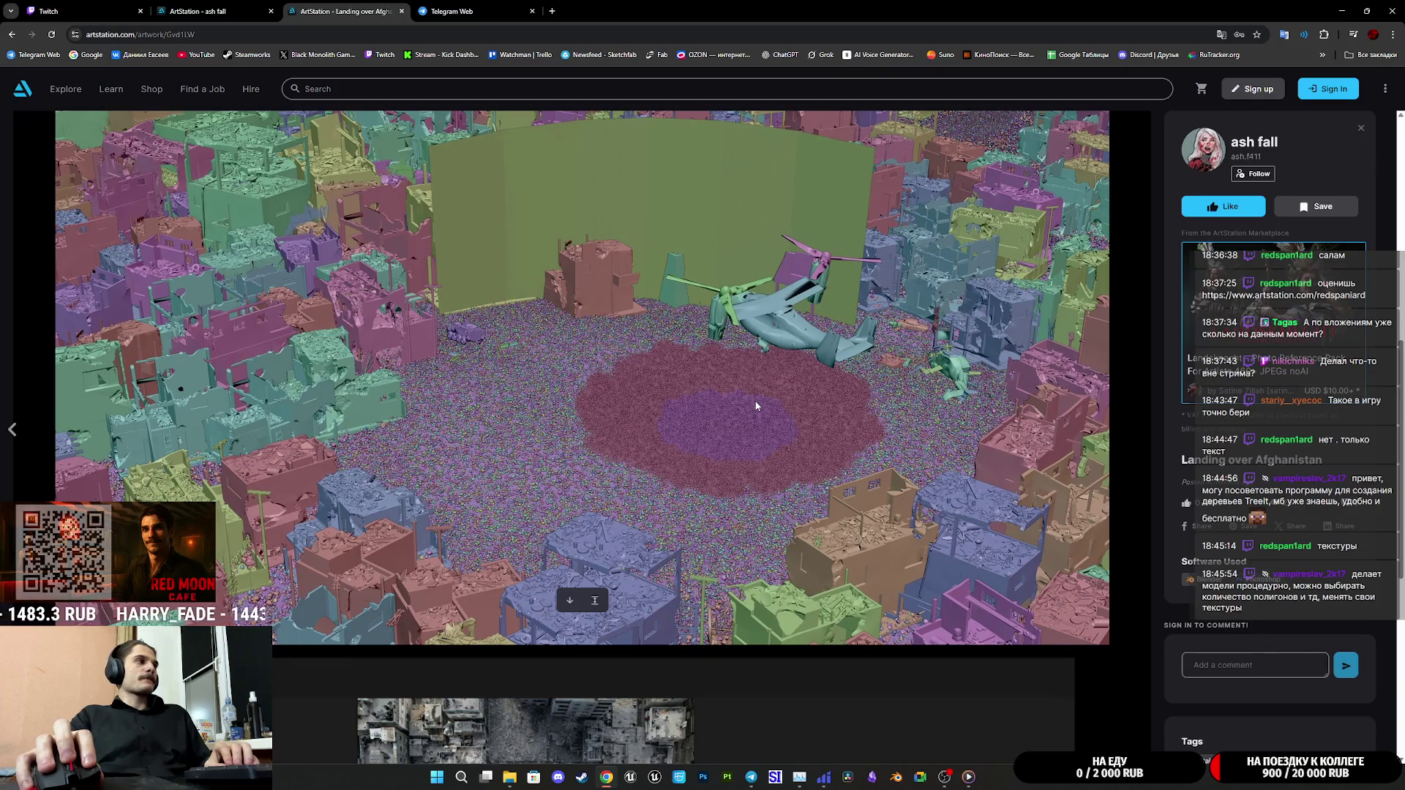
scroll(757, 405, up, 7)
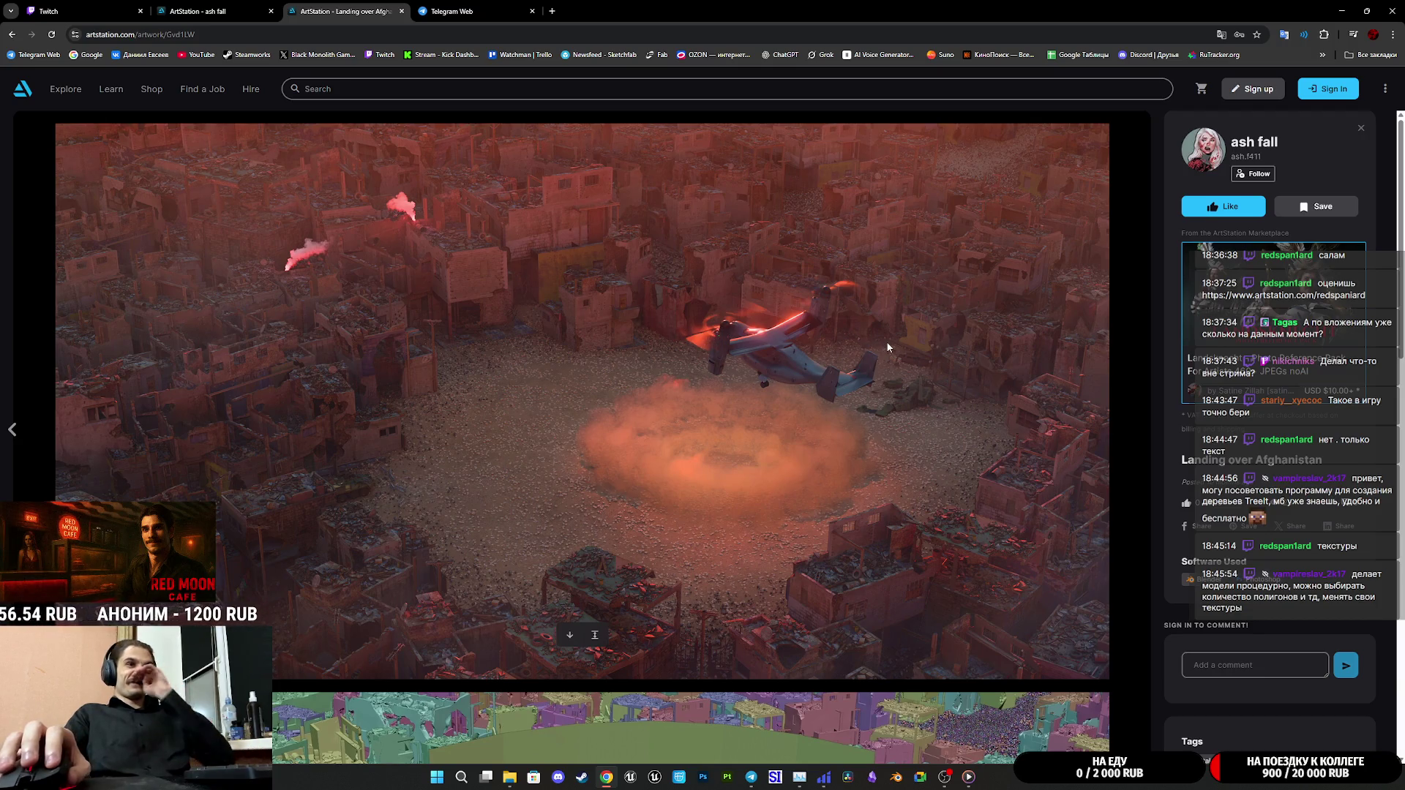
click(1273, 322)
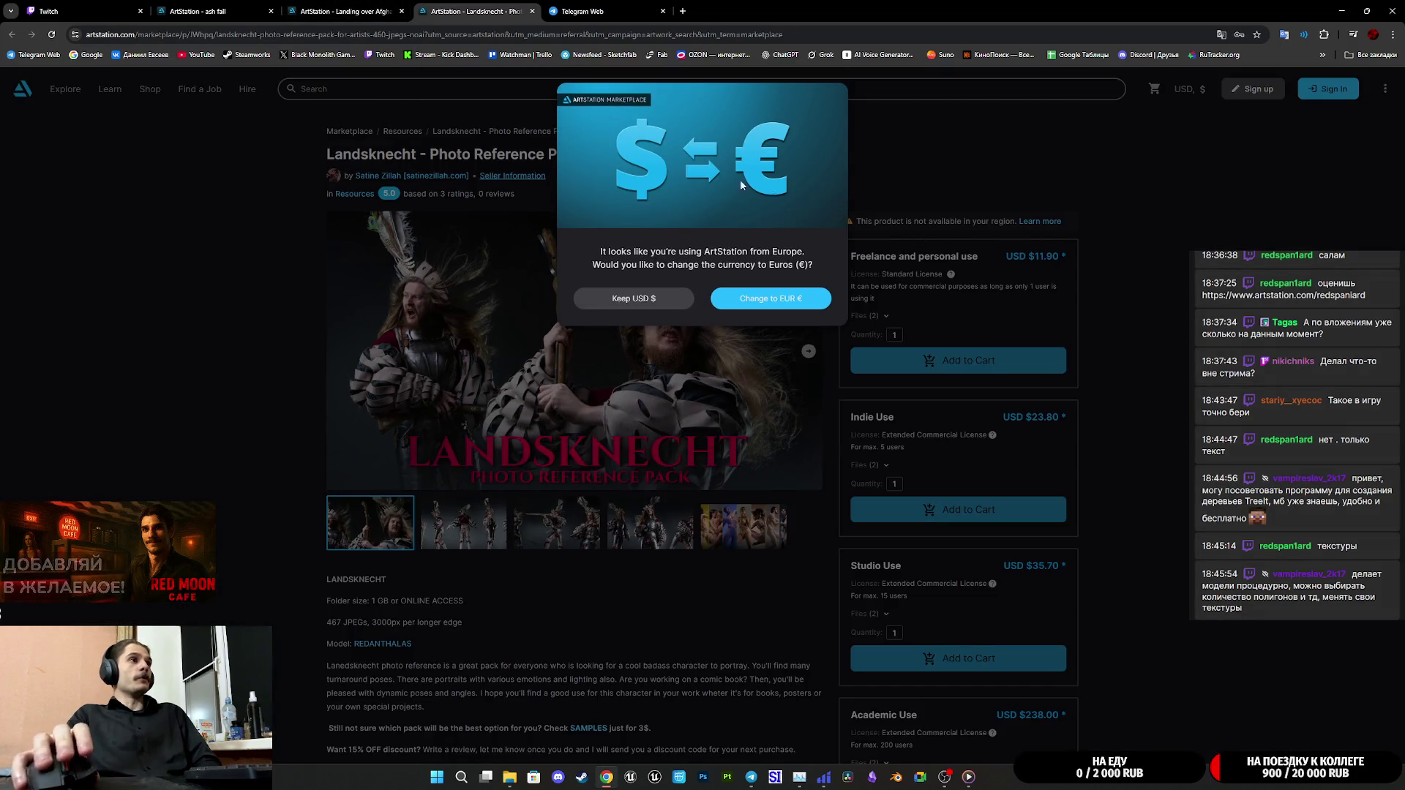
Keep US dollar prices, view the pack's second and fifth preview images magnified, then close the product tab
click(654, 302)
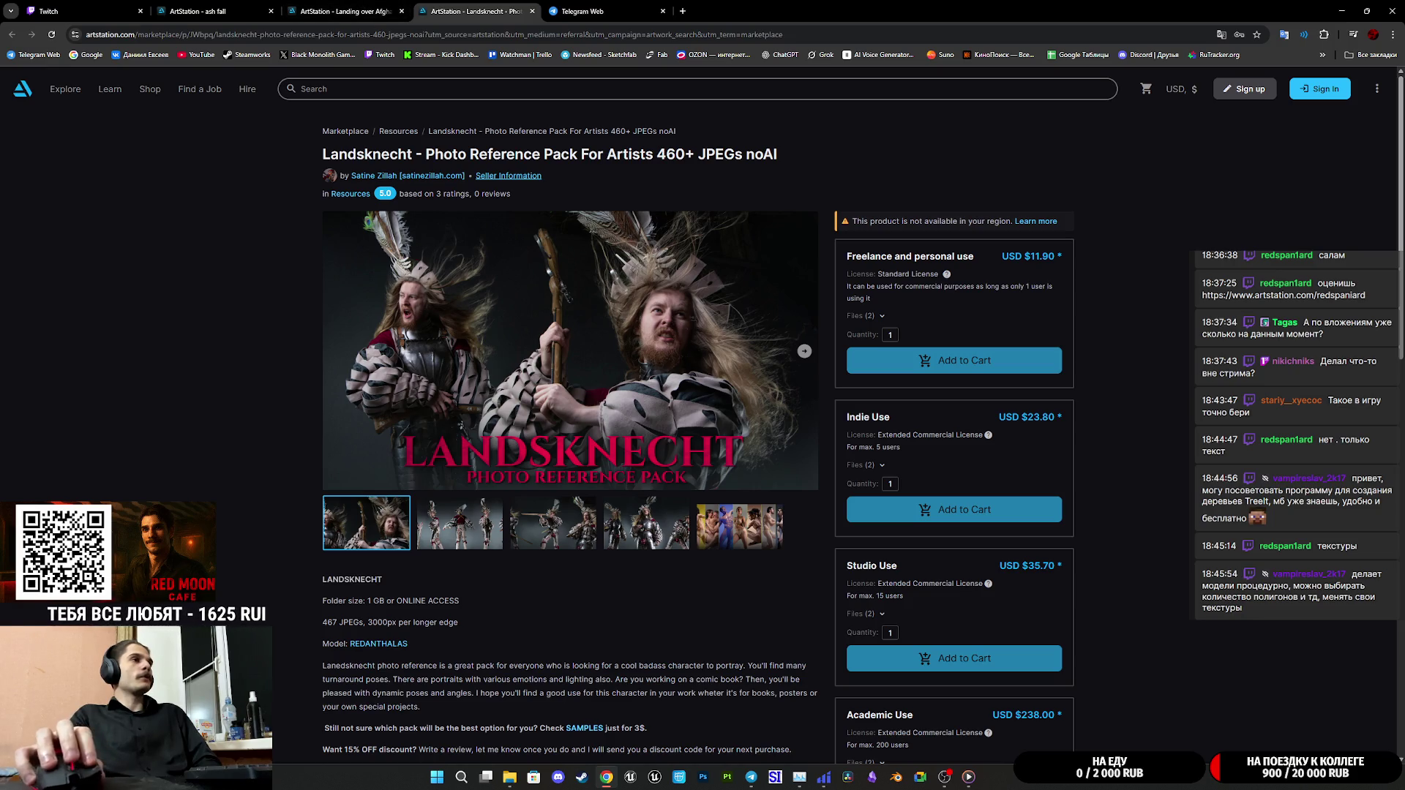
click(461, 520)
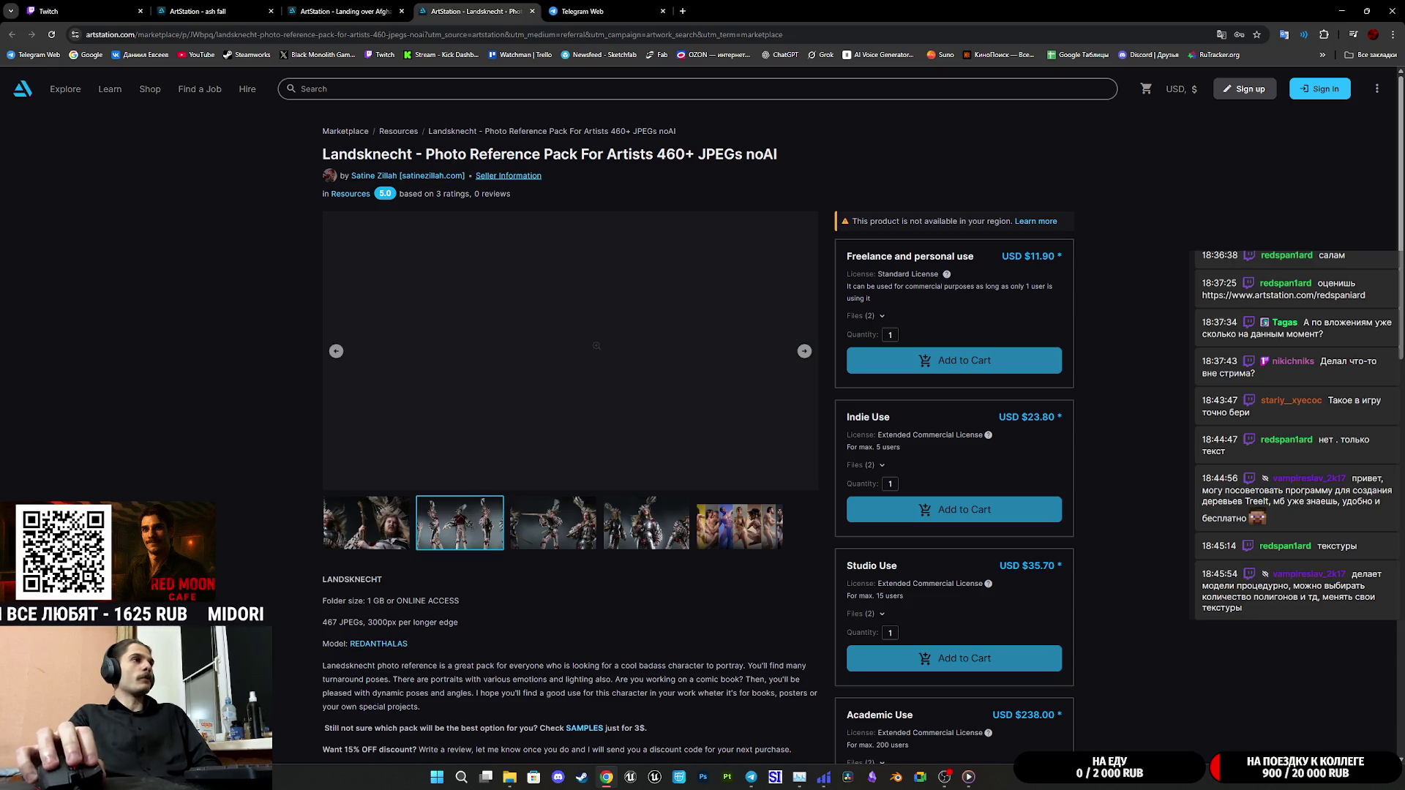
click(599, 338)
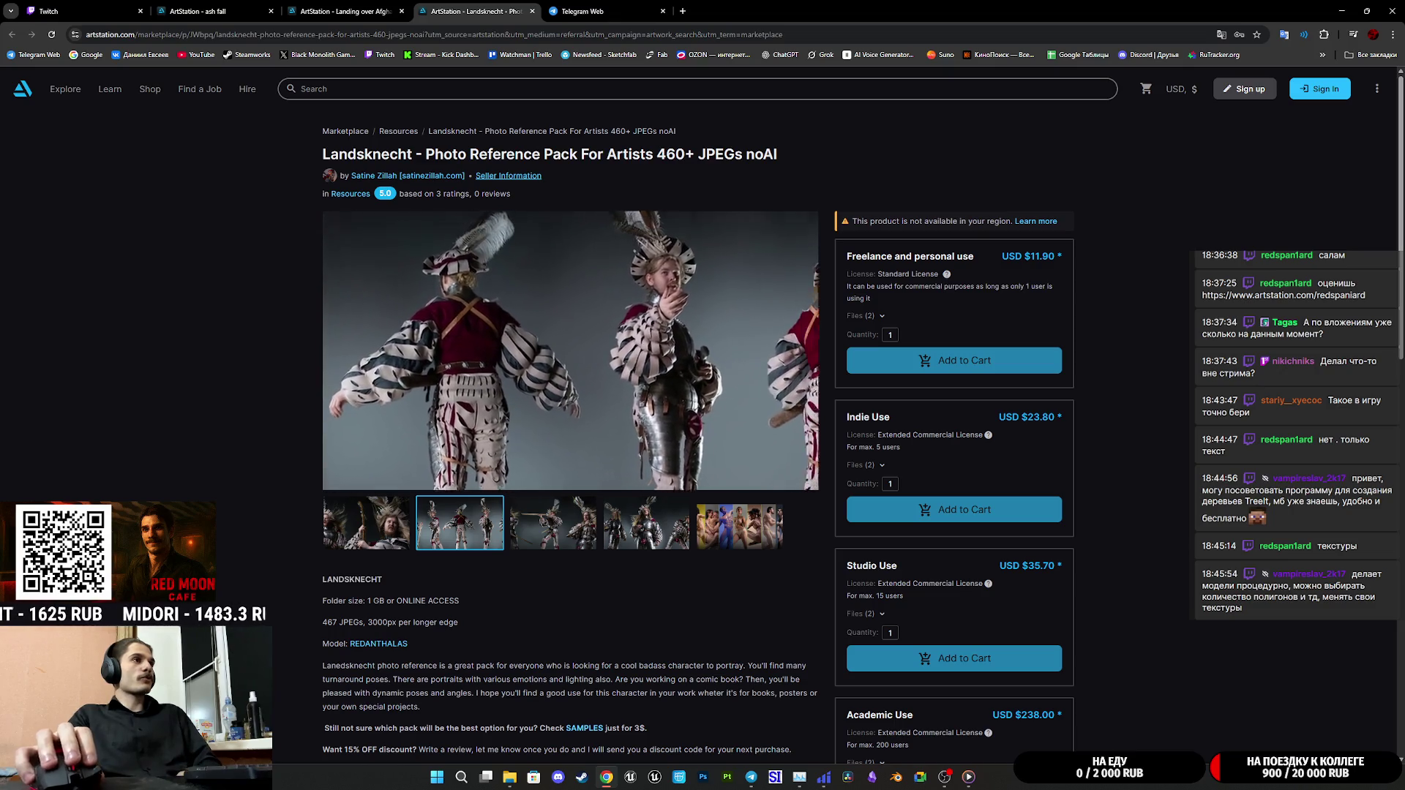
scroll(680, 532, down, 3)
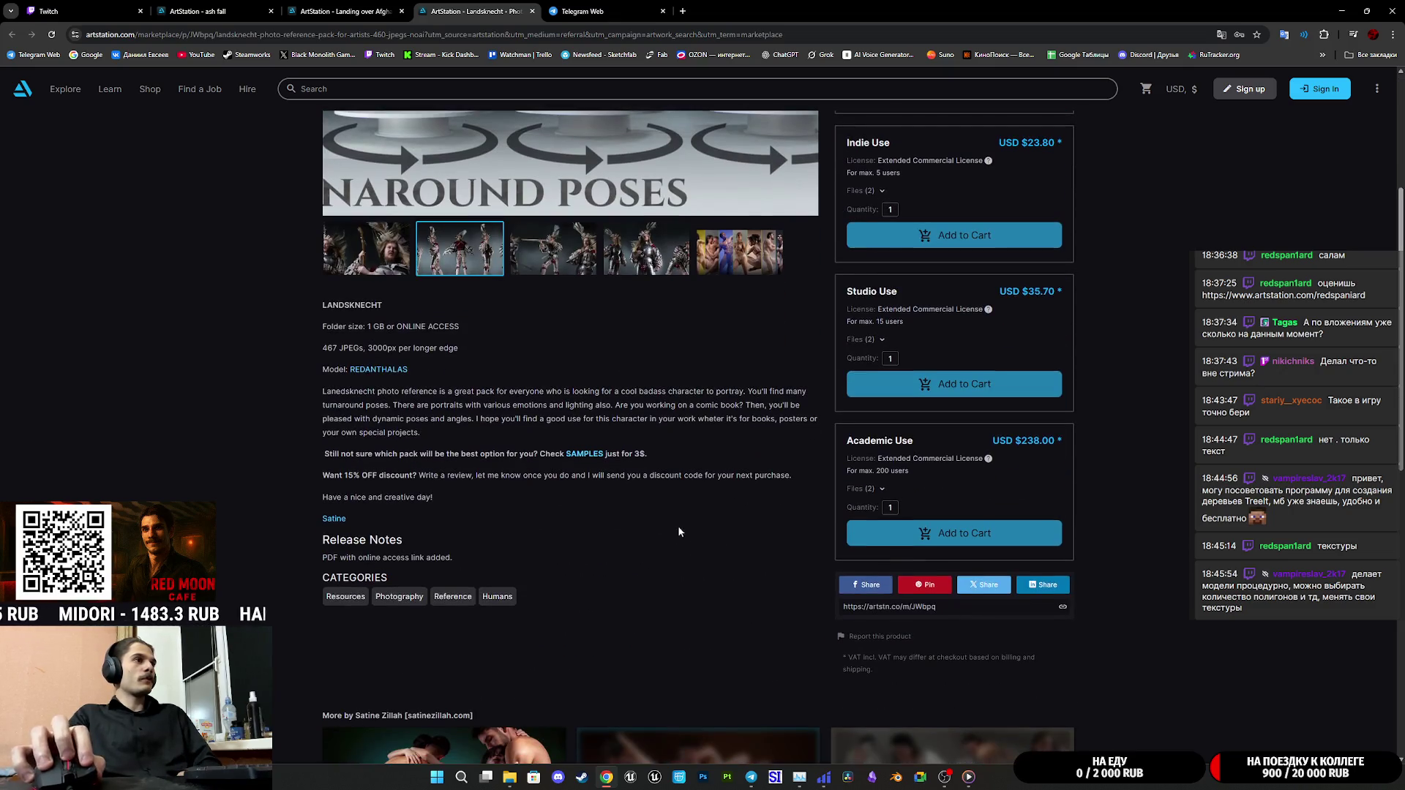
click(743, 260)
scroll(739, 271, up, 3)
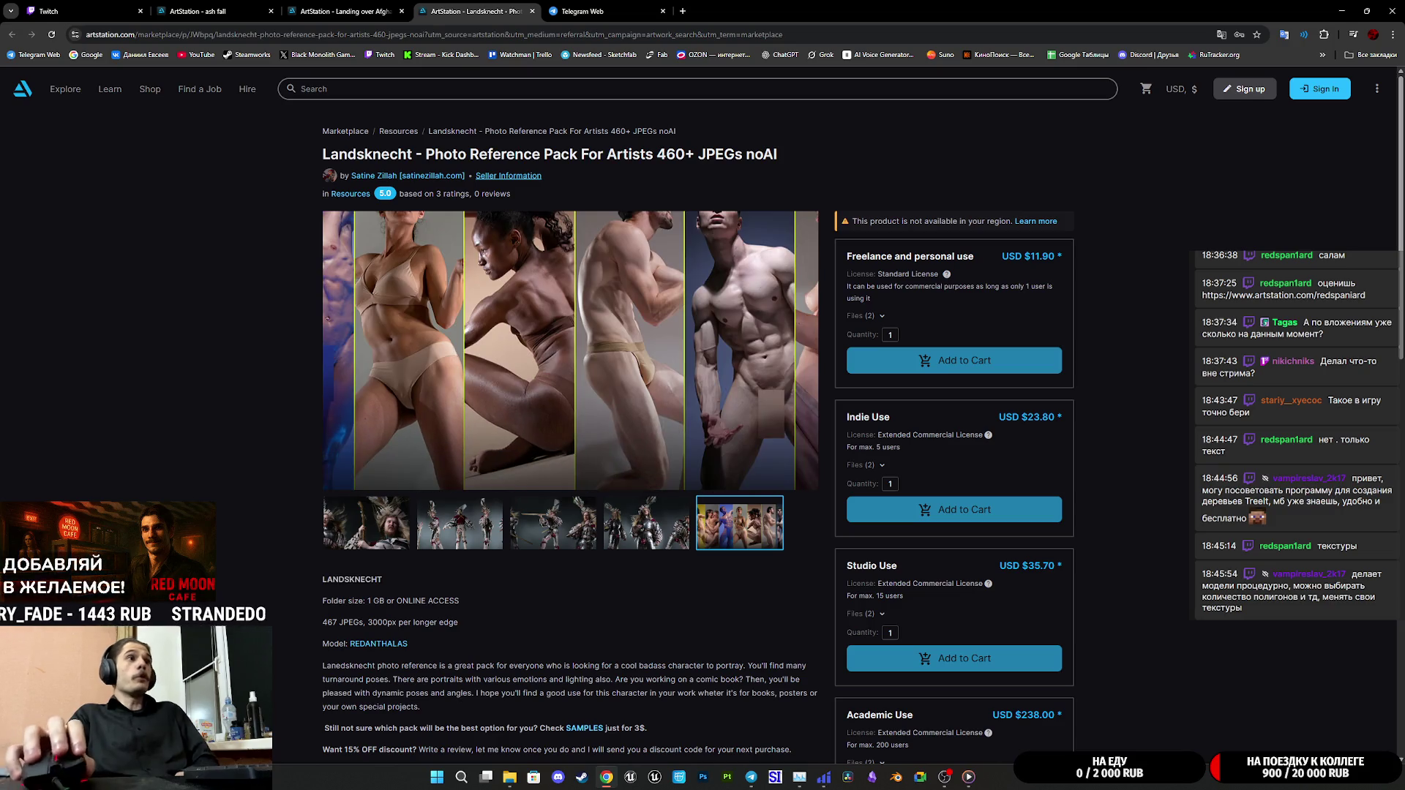
middle_click(508, 5)
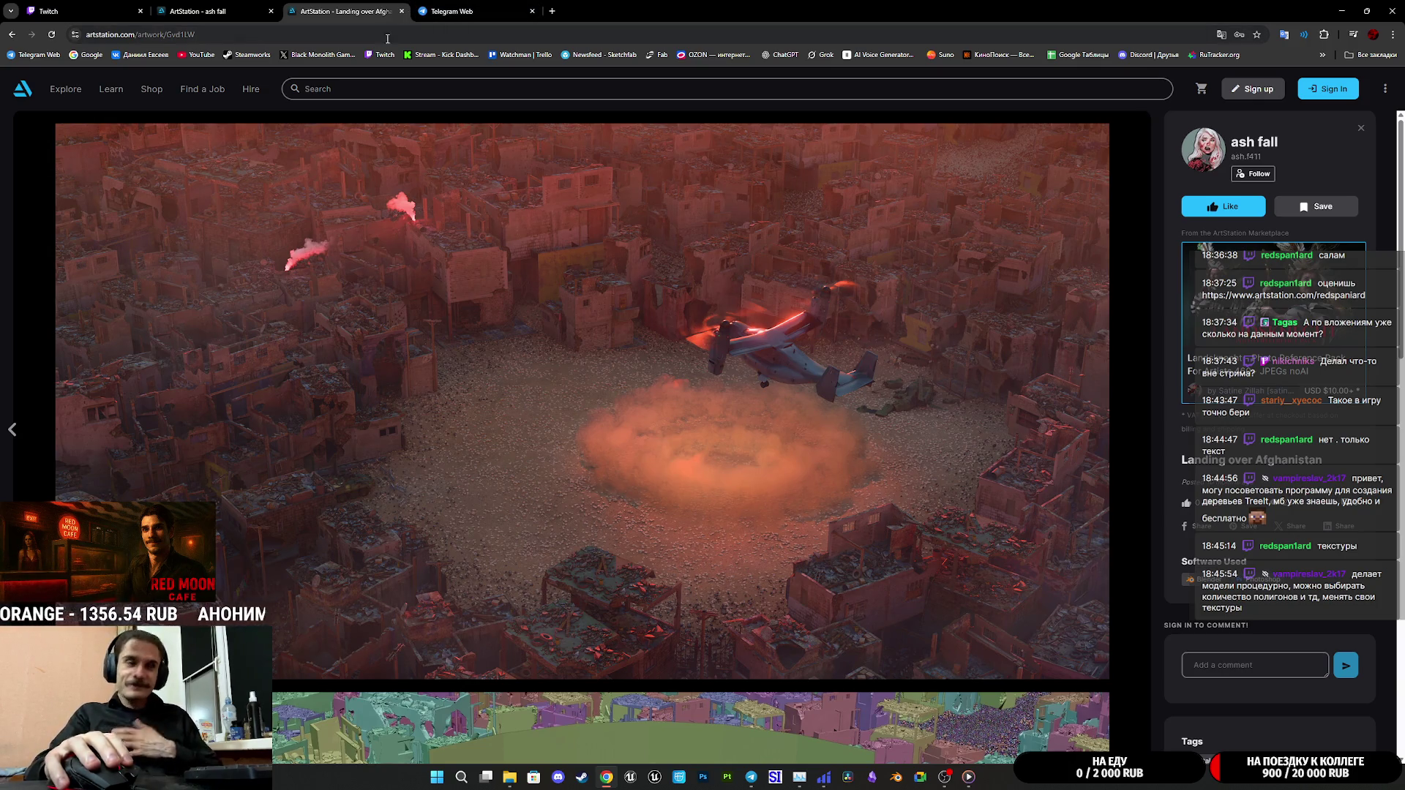
Close the Landing over Afghanistan tab with Ctrl+W and move via the ash fall portfolio to Twitch's stream manager
key(ctrl+w)
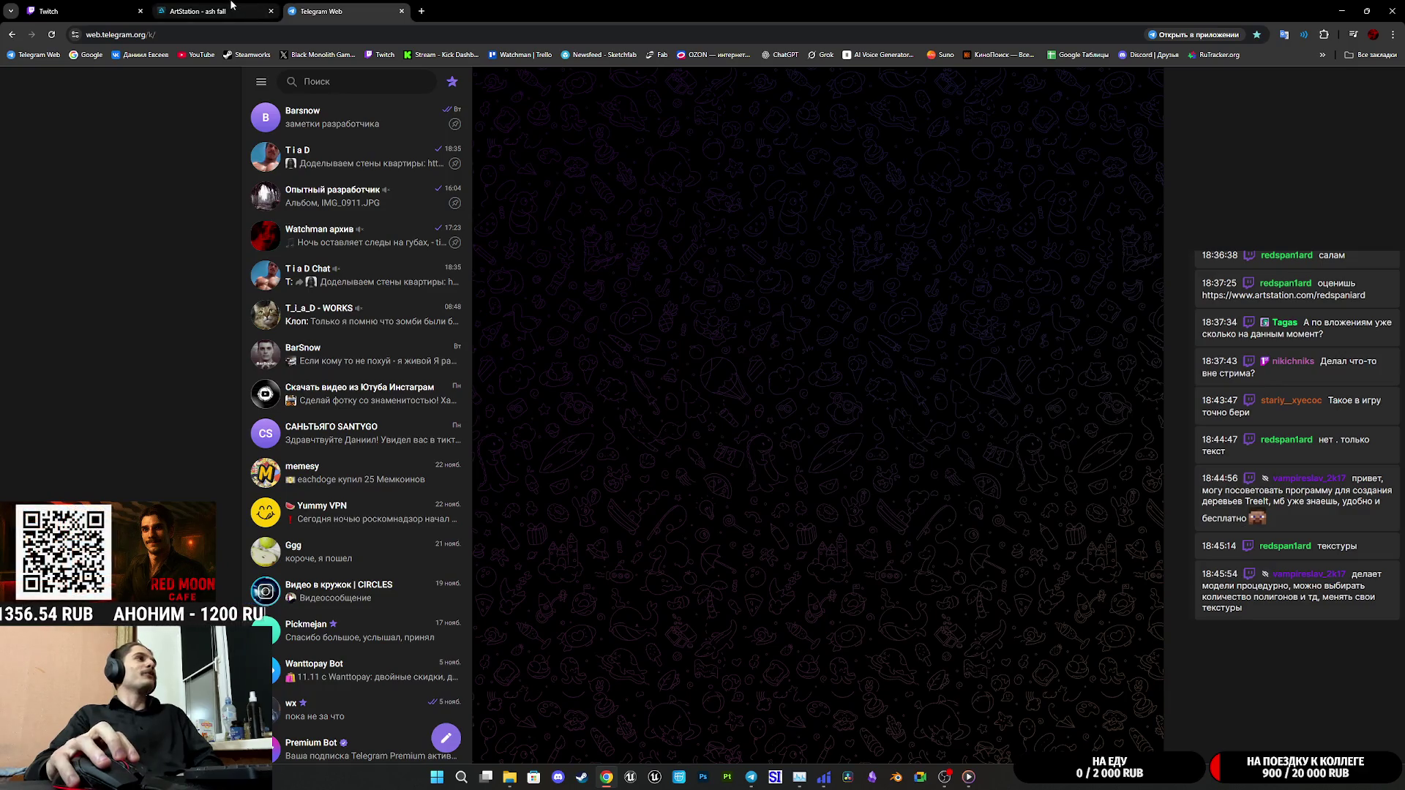
click(220, 8)
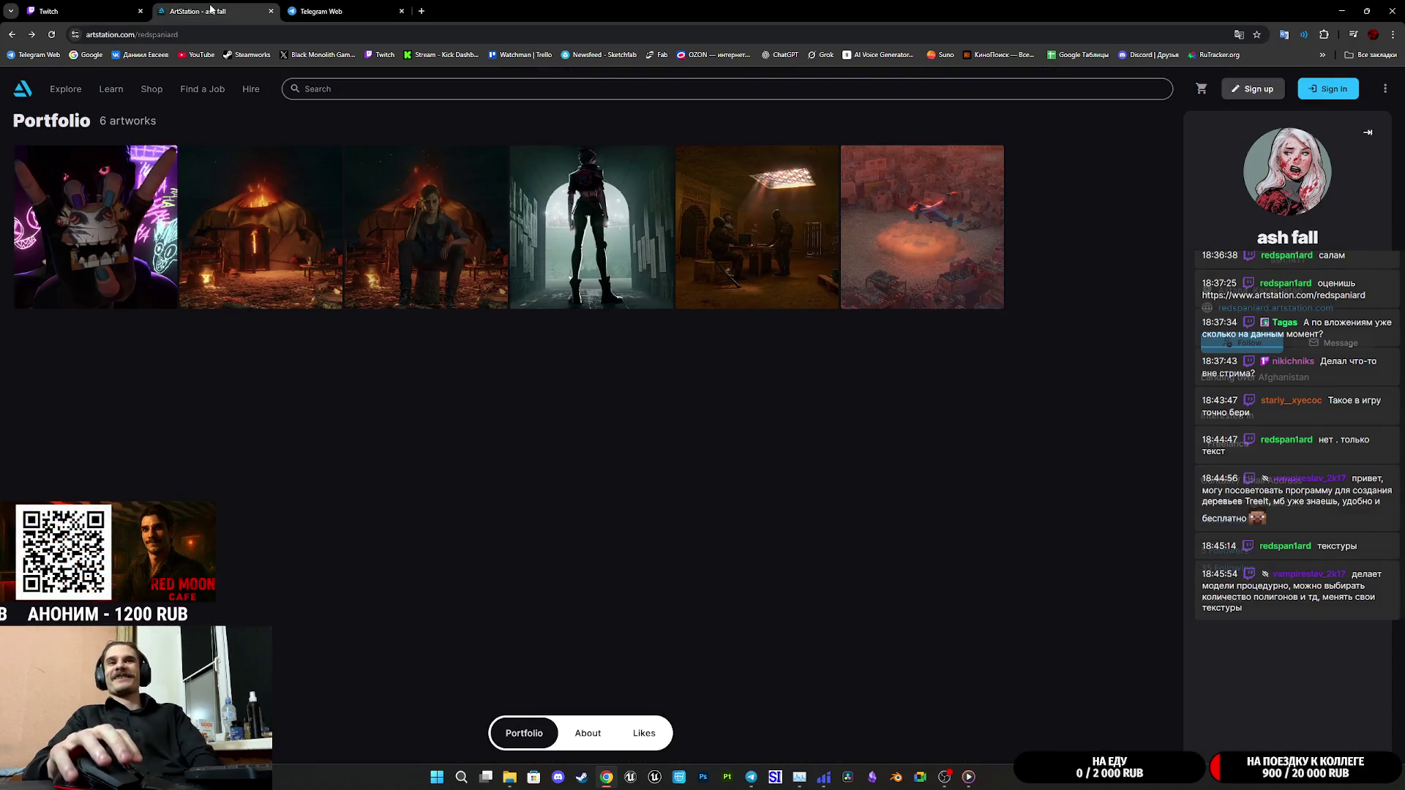
click(100, 7)
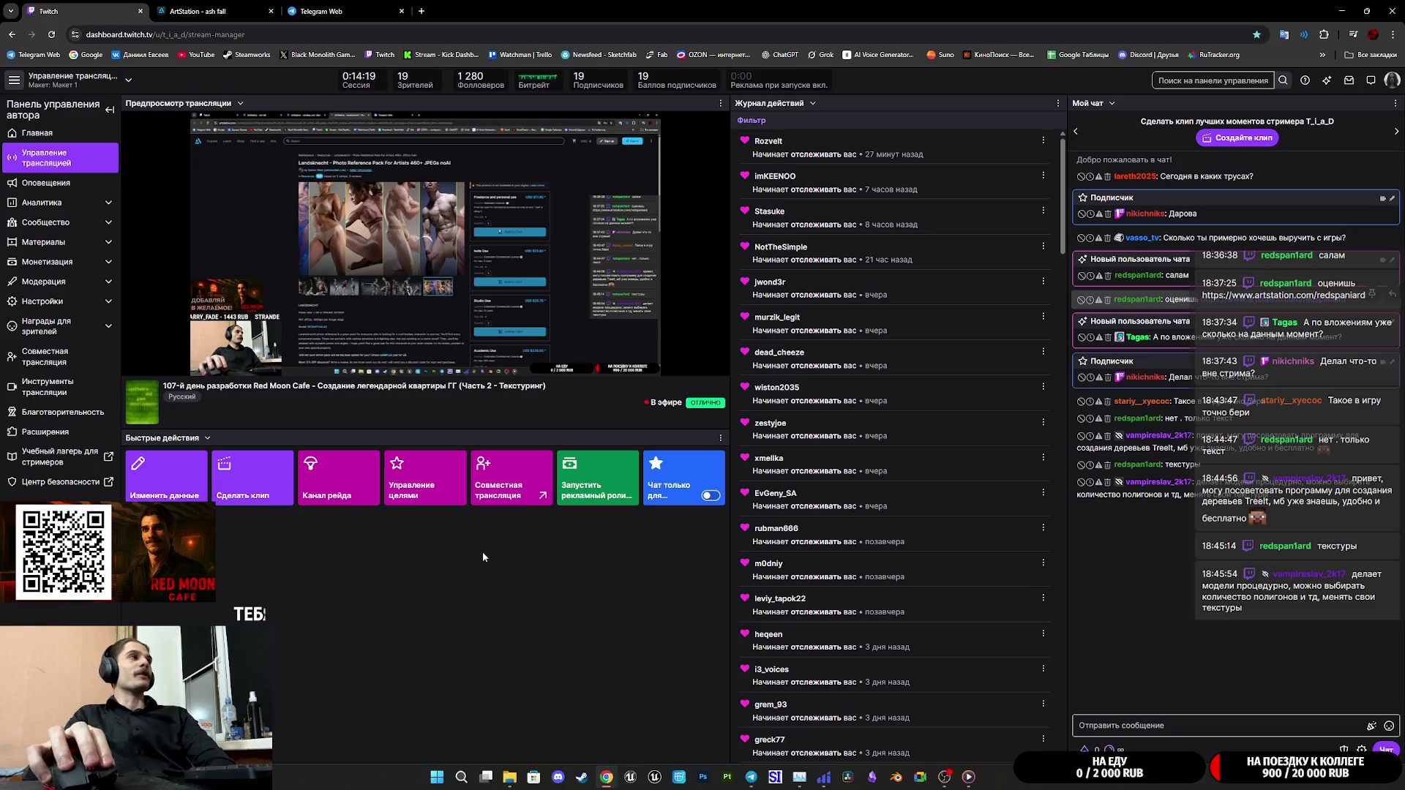
Close the ash fall ArtStation portfolio tab, leaving only Twitch and Telegram Web
mouse_move(387, 354)
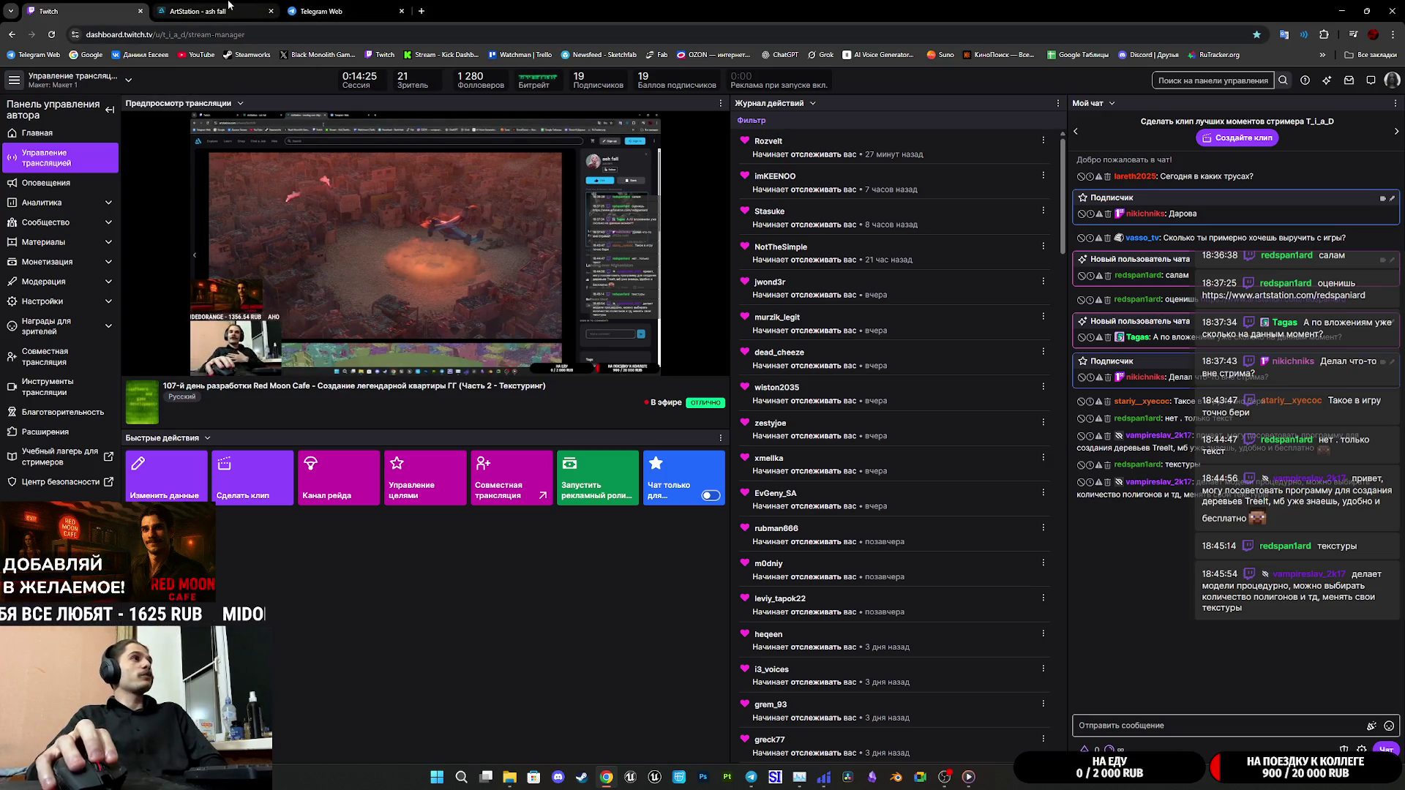
click(227, 6)
key(ctrl+Tab)
middle_click(223, 5)
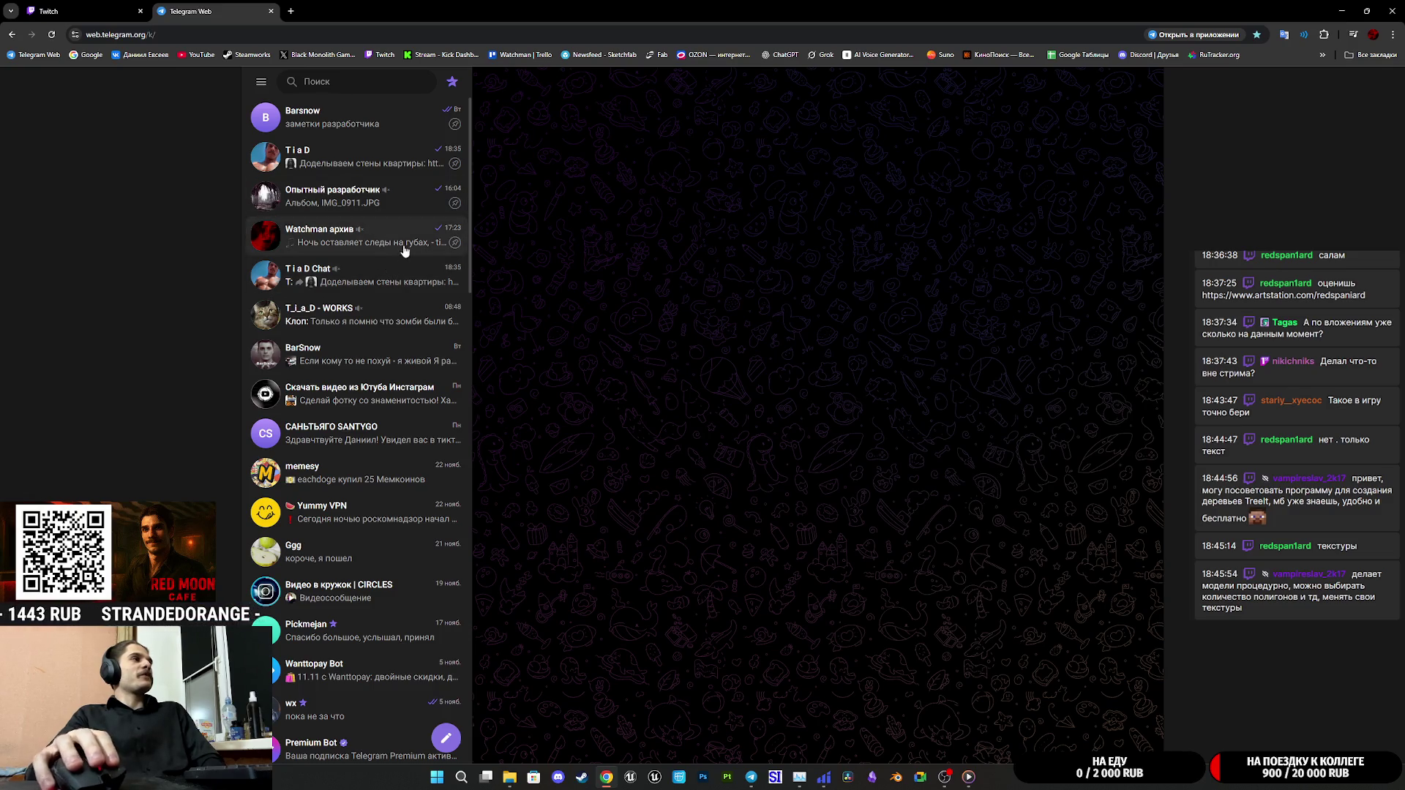
Open the T_i_a_D - WORKS group chat, view the Zompiercer photo and watch the forwarded video
click(384, 325)
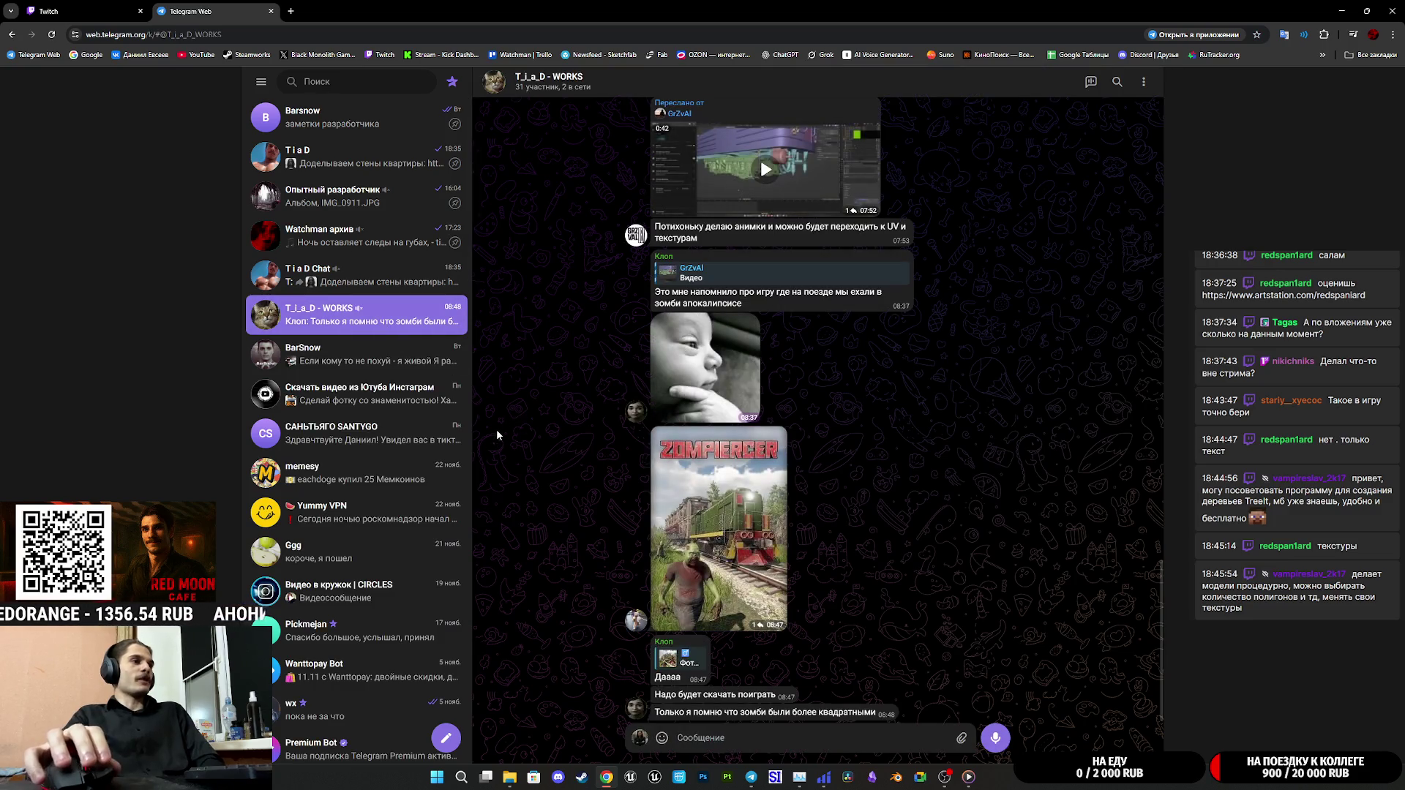
click(697, 499)
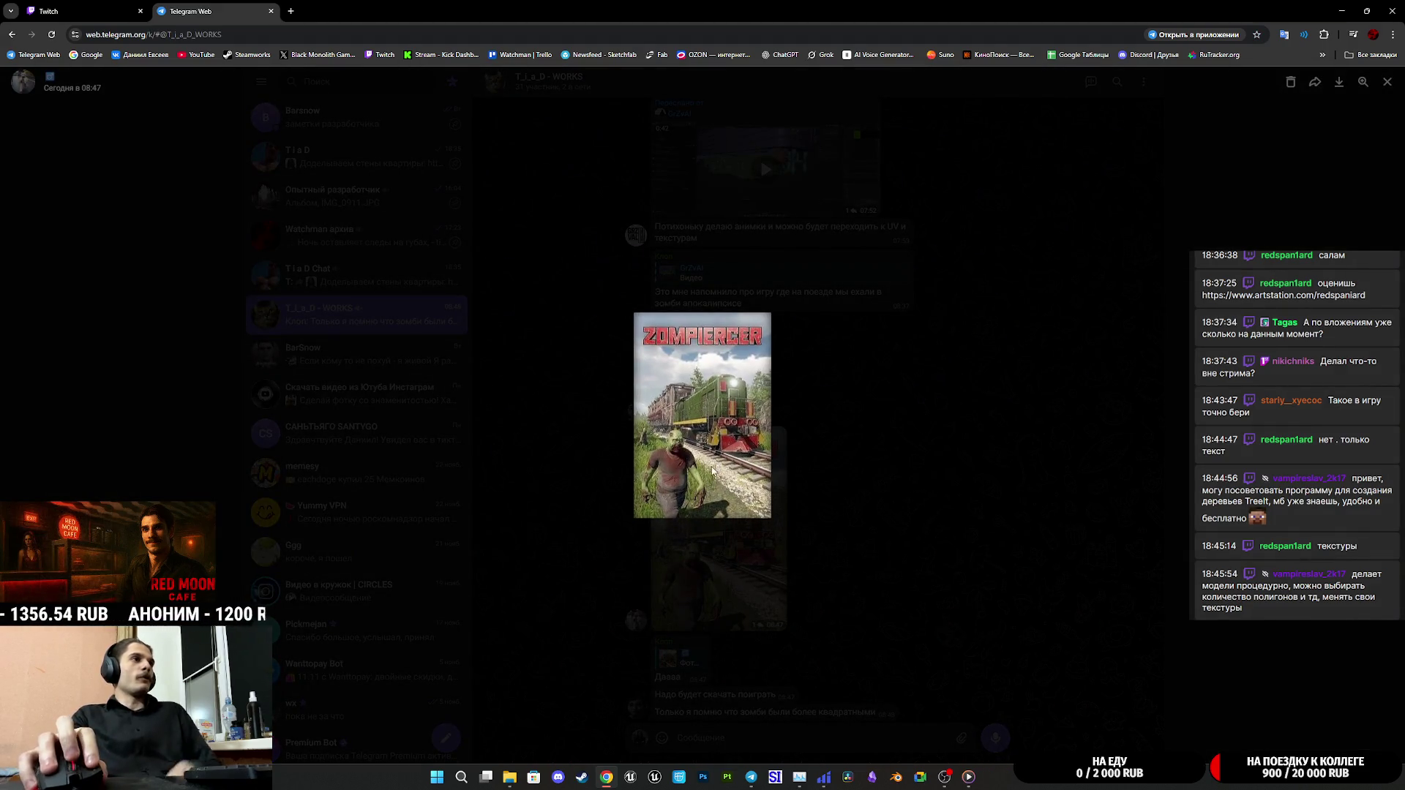
click(844, 482)
scroll(823, 481, up, 6)
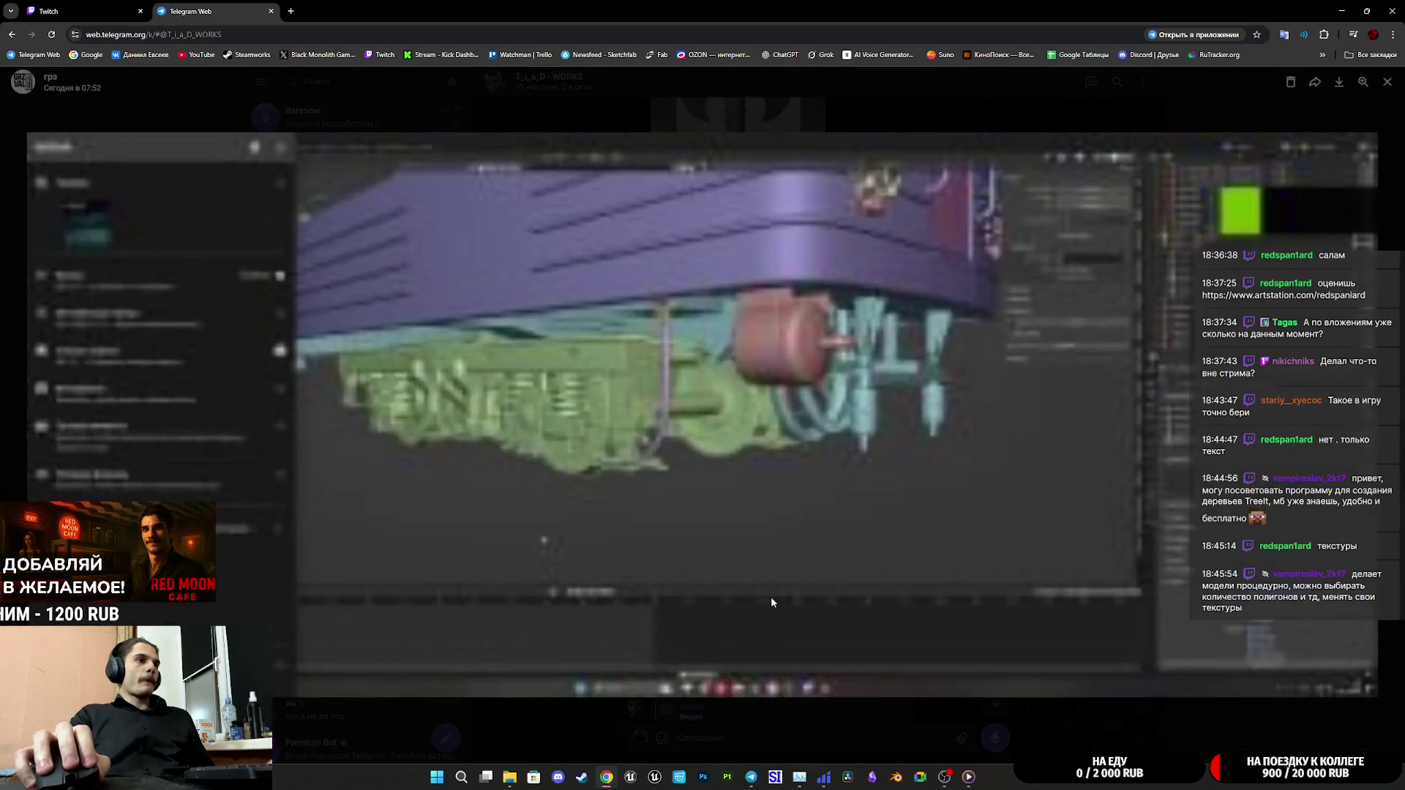
click(771, 596)
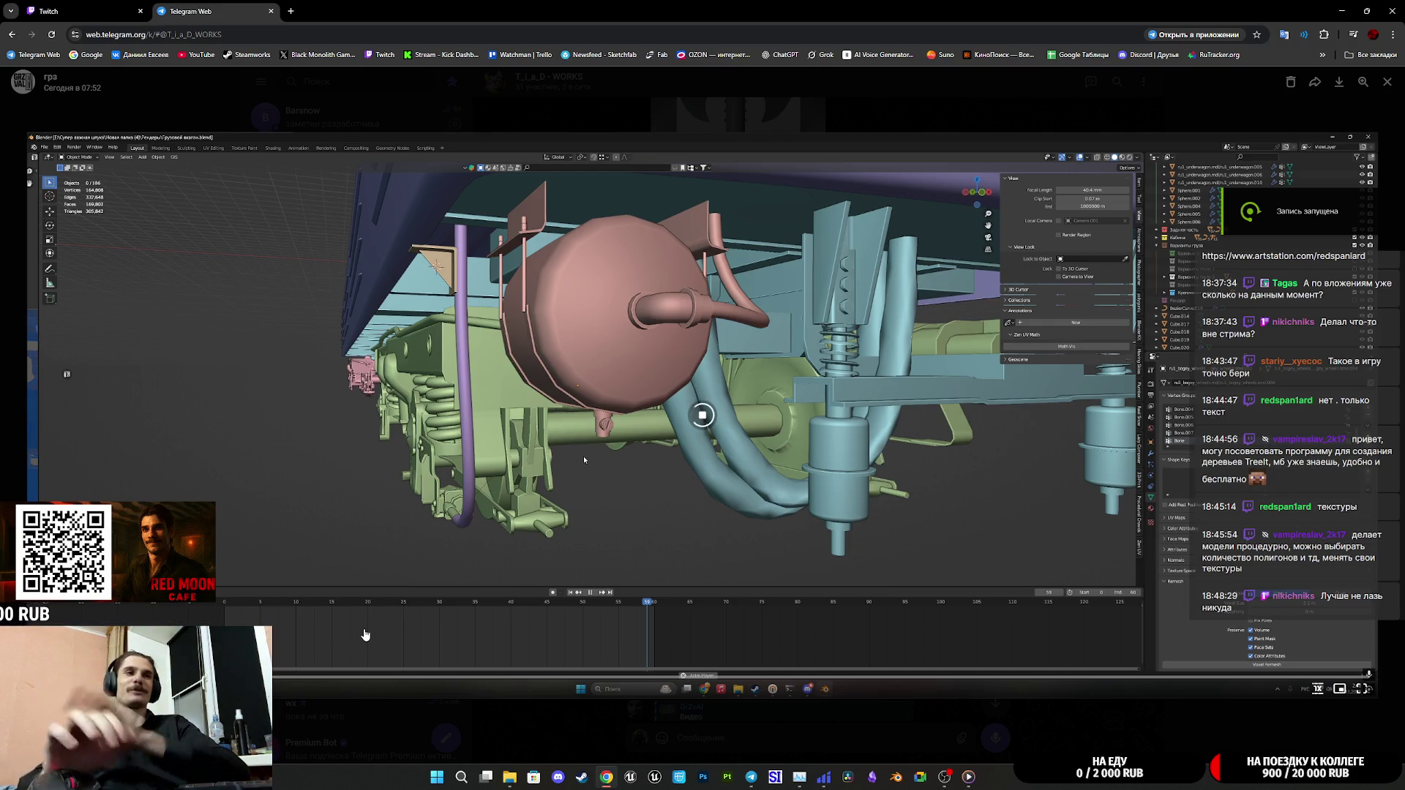
key(Escape)
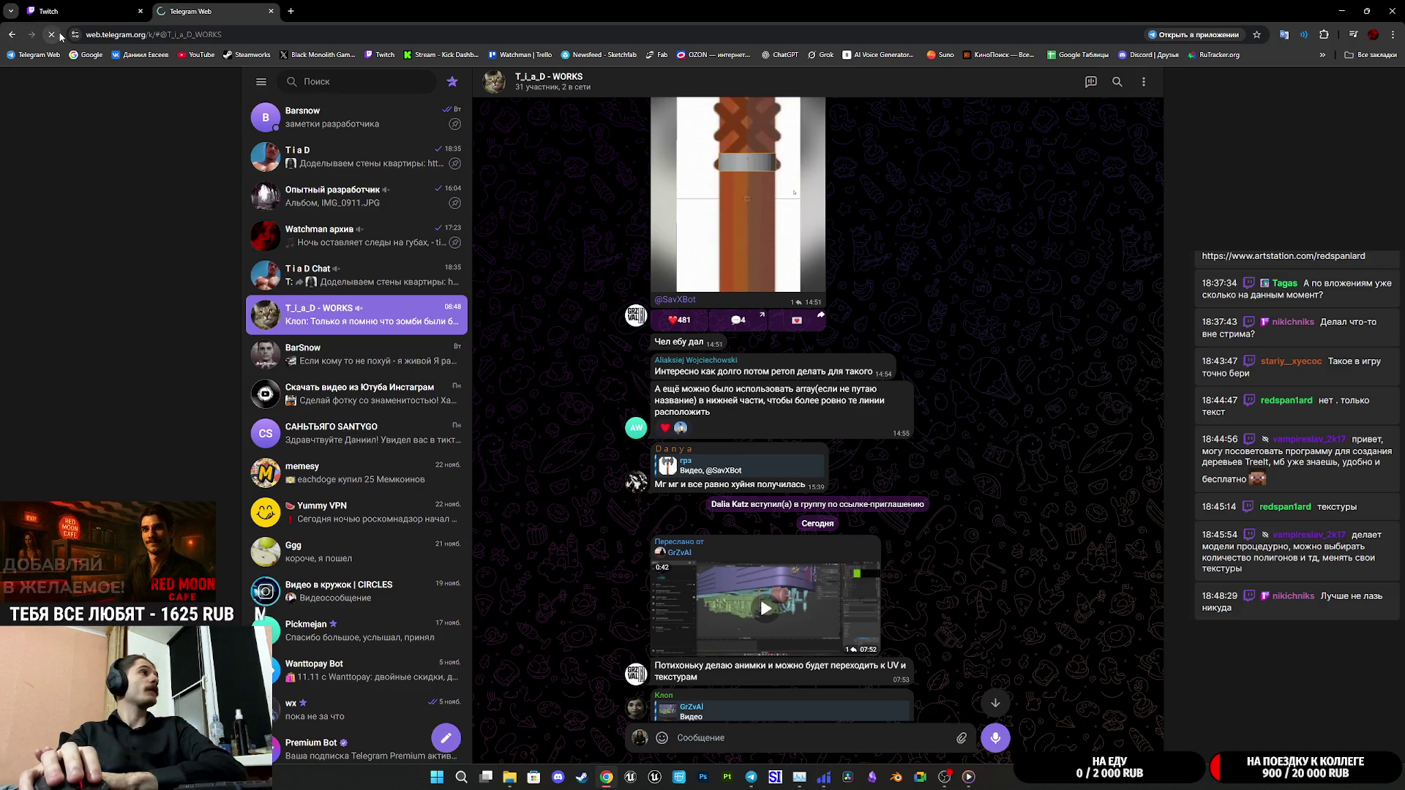
Reload Telegram Web and watch the forwarded 07:52 video full screen, then close it
click(51, 35)
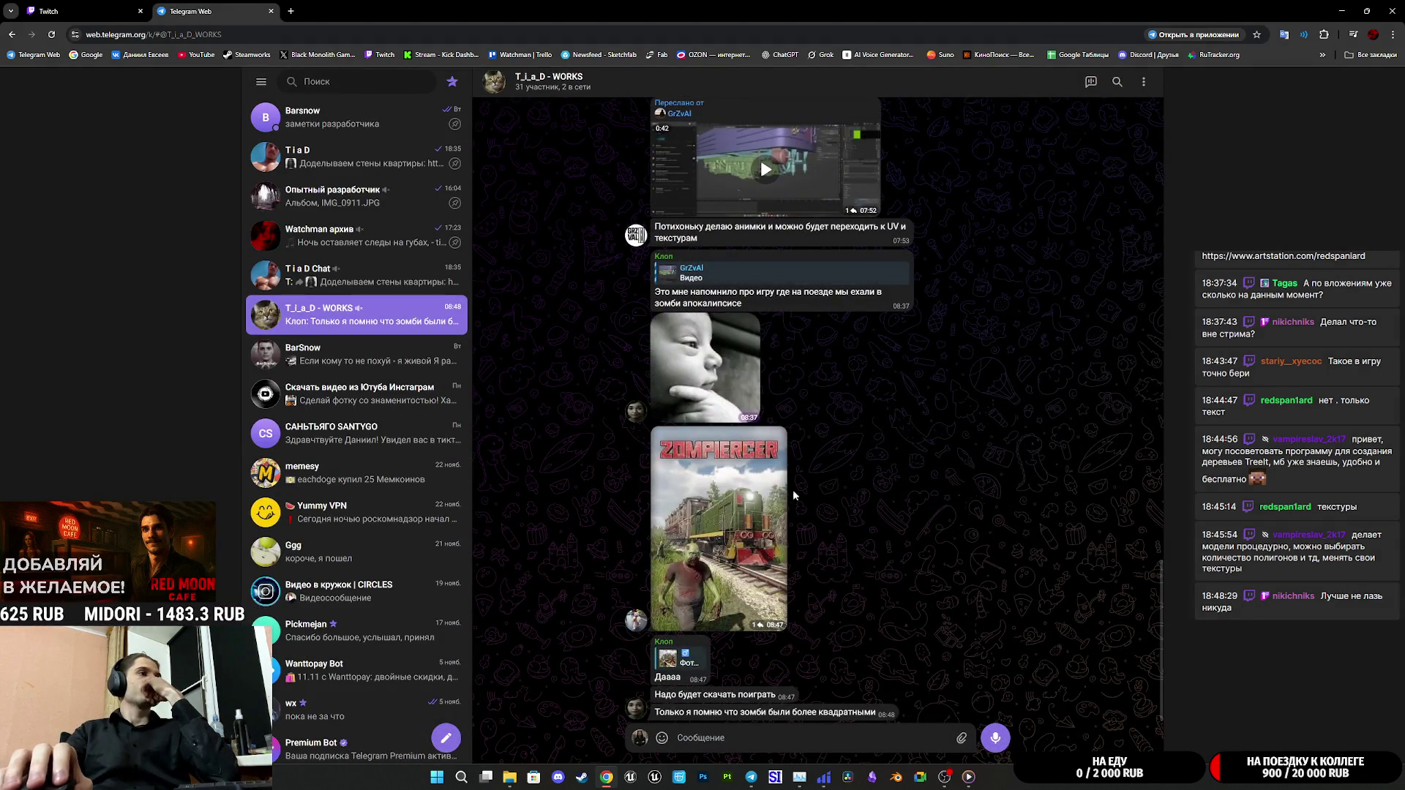
scroll(792, 498, up, 5)
click(775, 495)
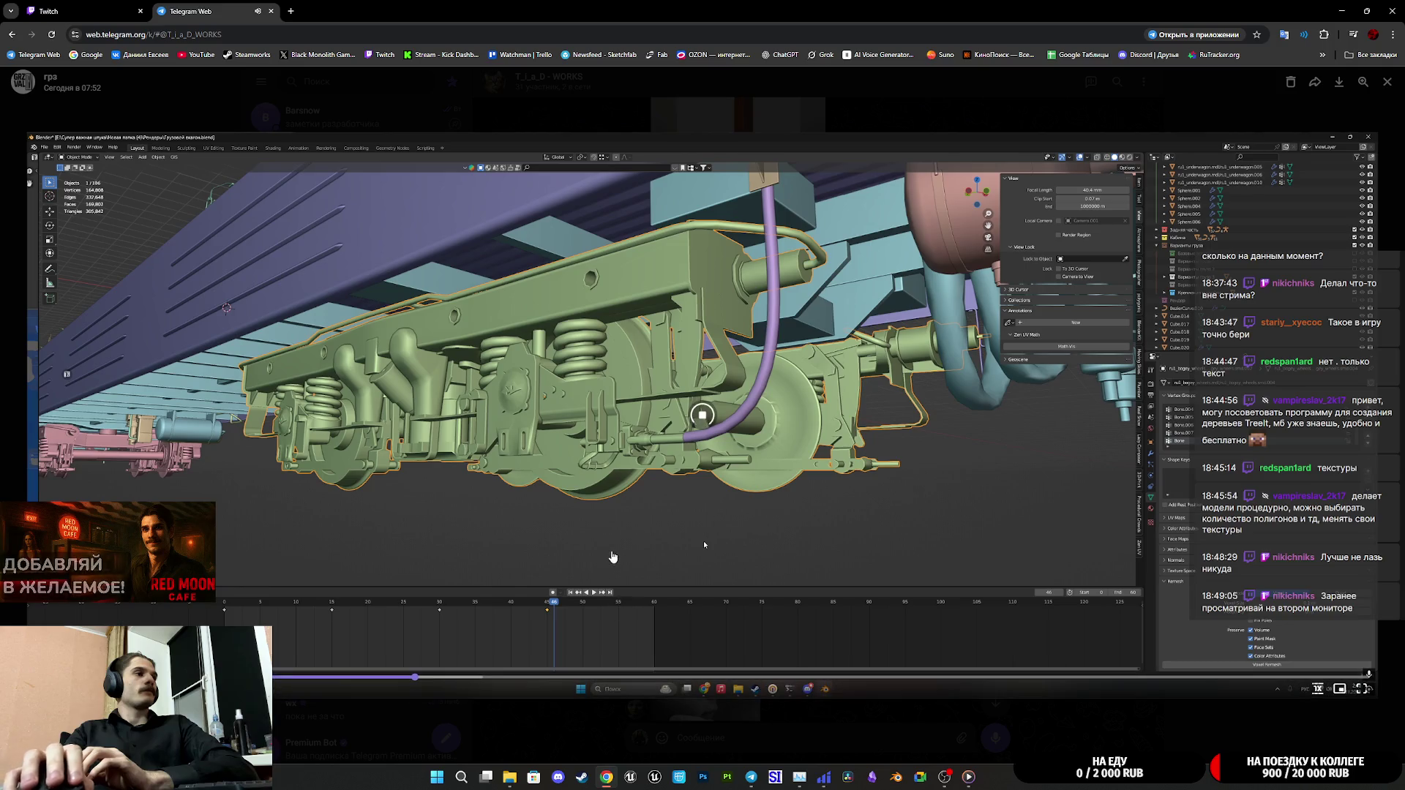
key(Escape)
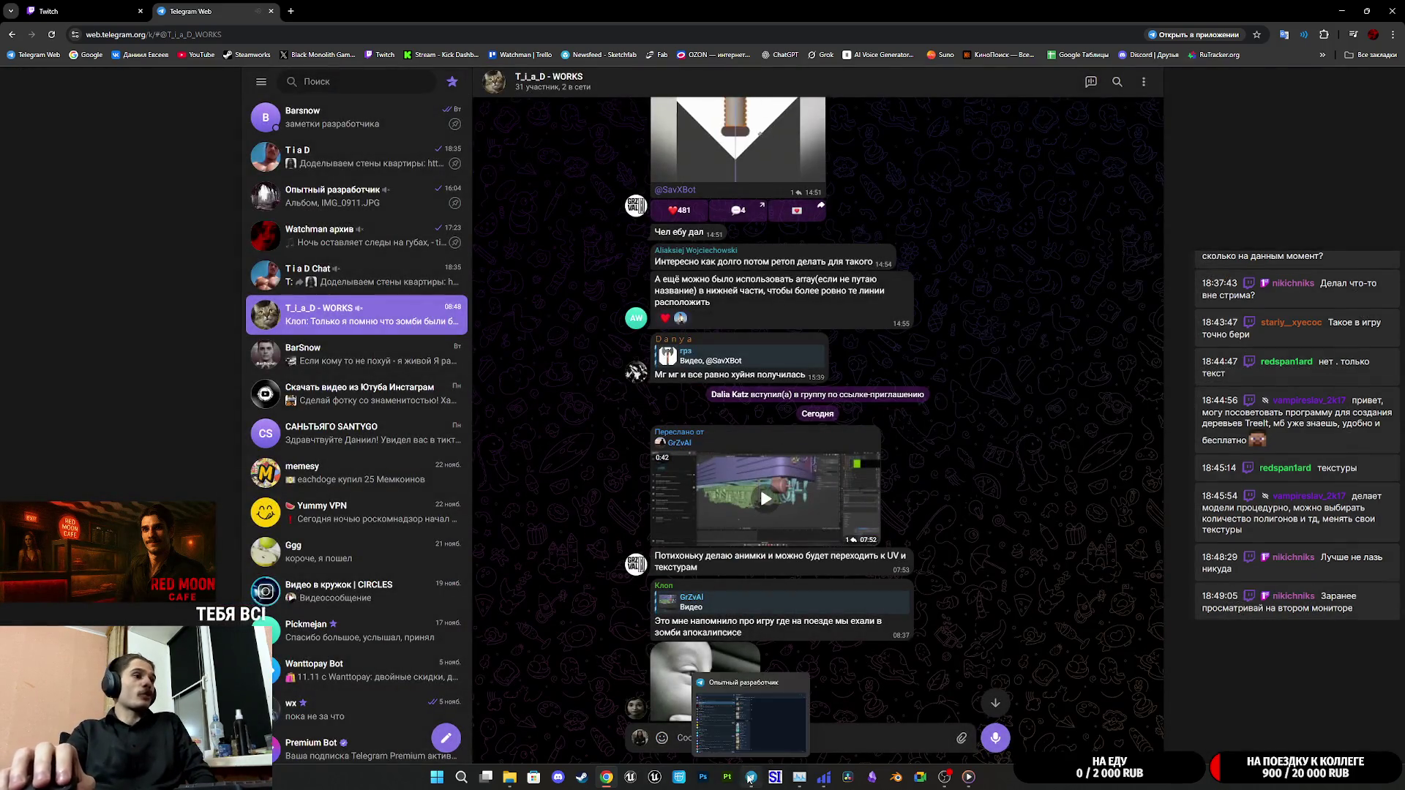
In Telegram Desktop, open the T_i_a_D - WORKS chat and play the forwarded train-model video
click(751, 777)
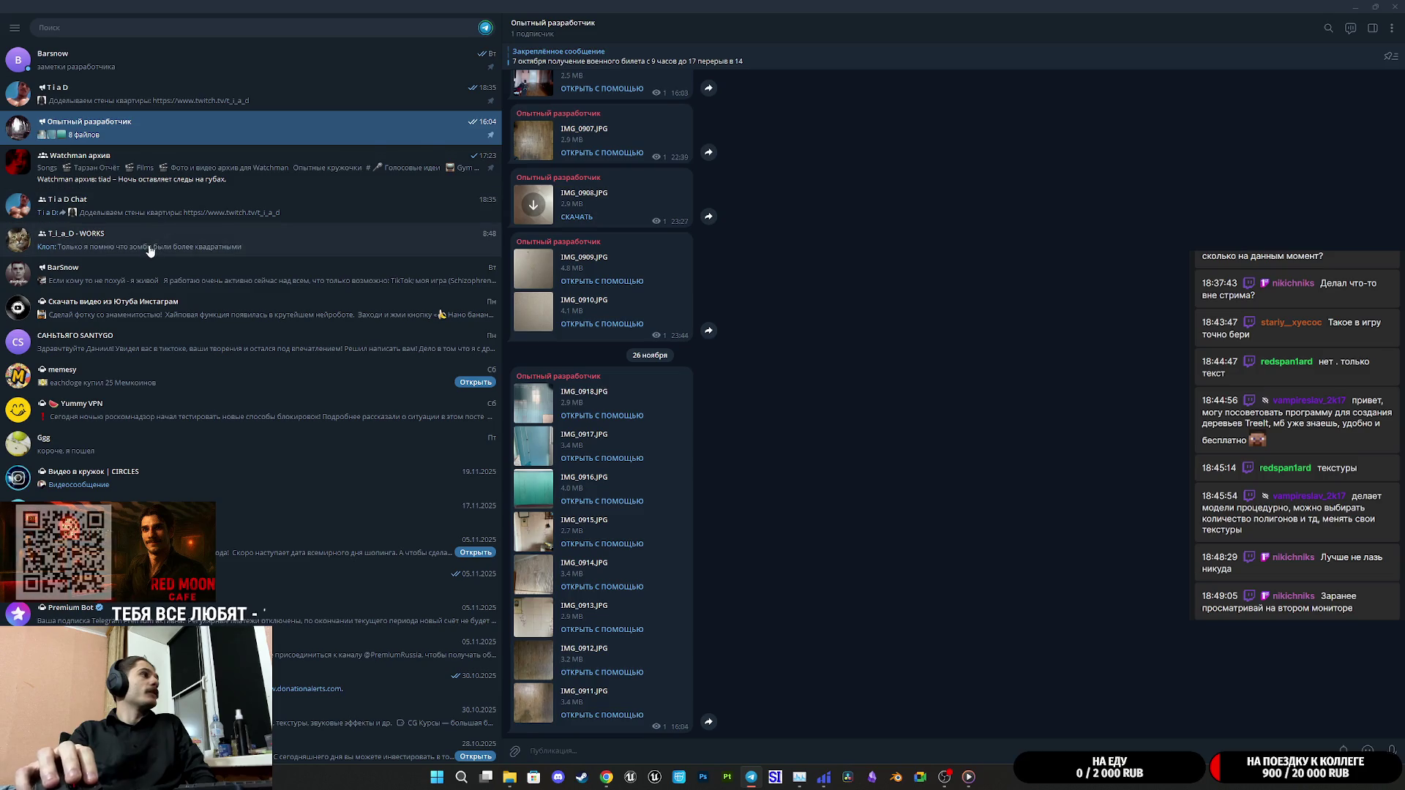
click(150, 247)
scroll(765, 438, up, 2)
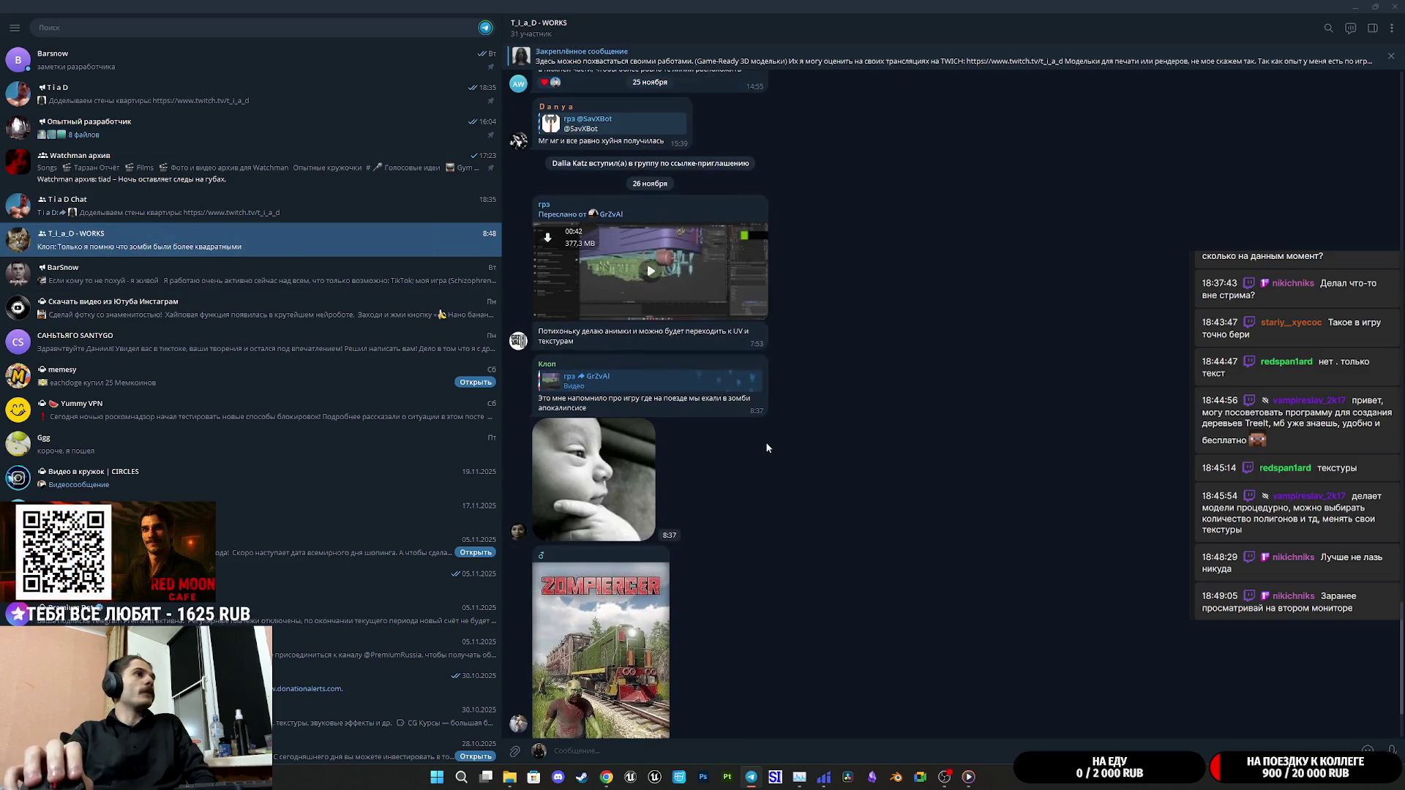
click(649, 282)
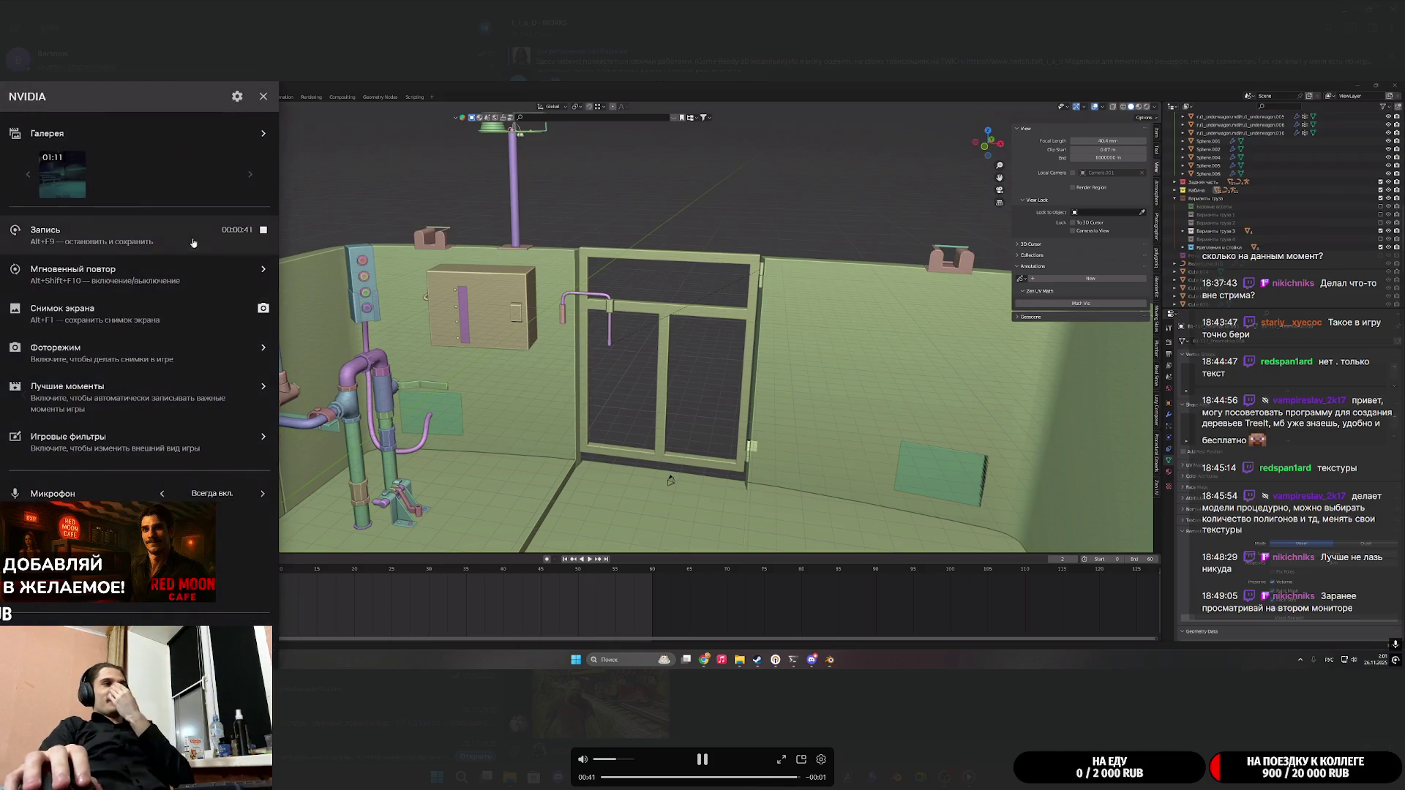
Pause the train-model video, close the player and scroll back up the chat
click(969, 442)
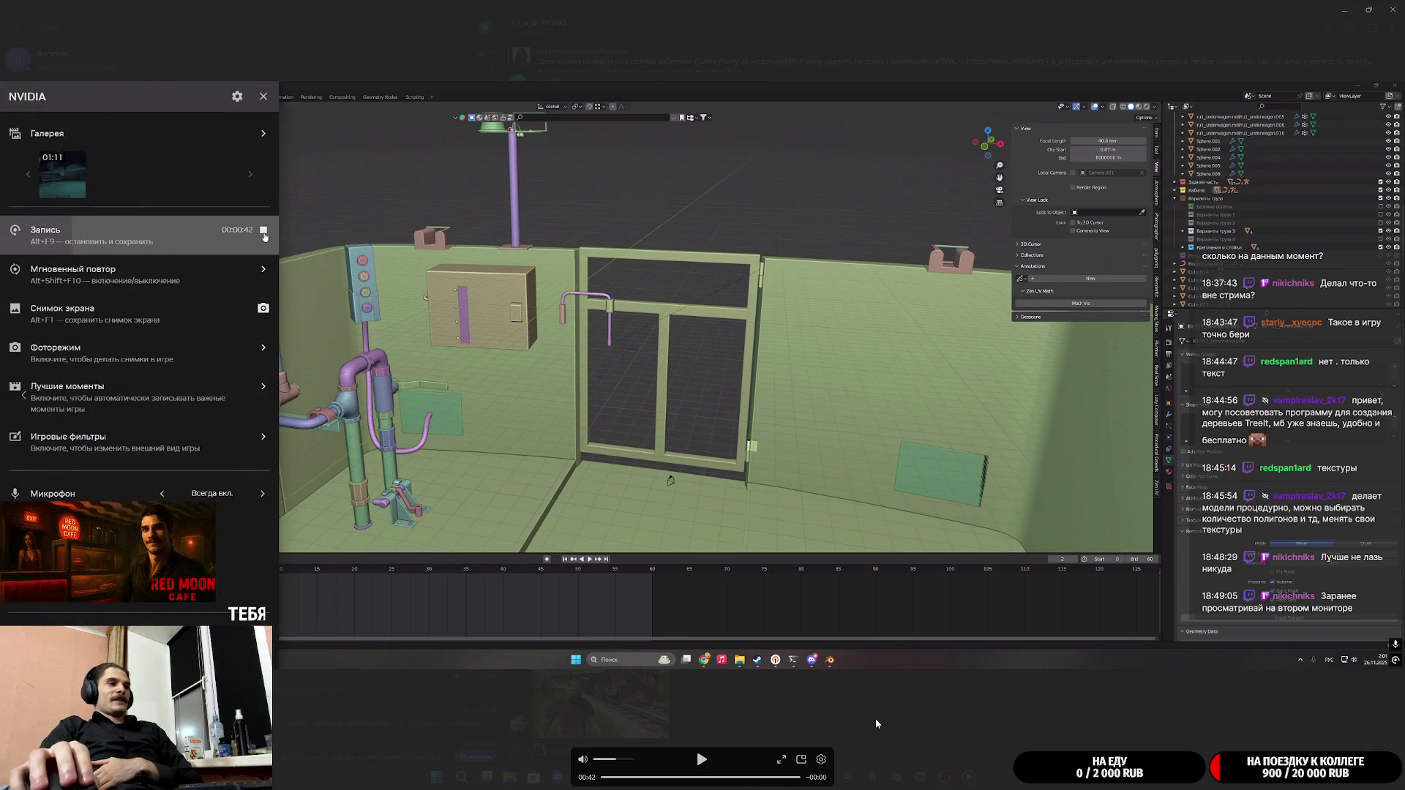
click(876, 717)
scroll(831, 613, up, 1)
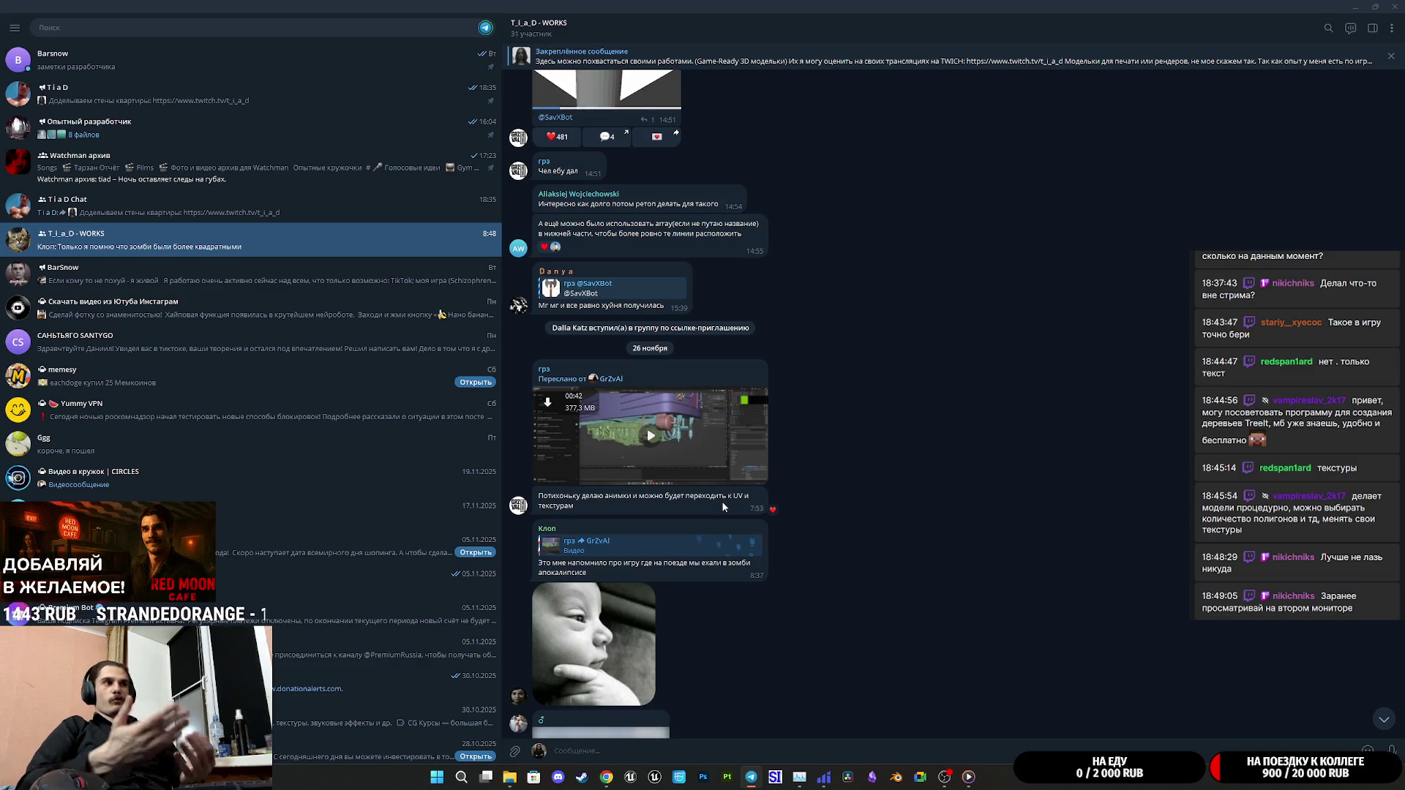
Scroll up the T_i_a_D - WORKS chat and view the Walkman video full screen, then close it
scroll(807, 534, up, 4)
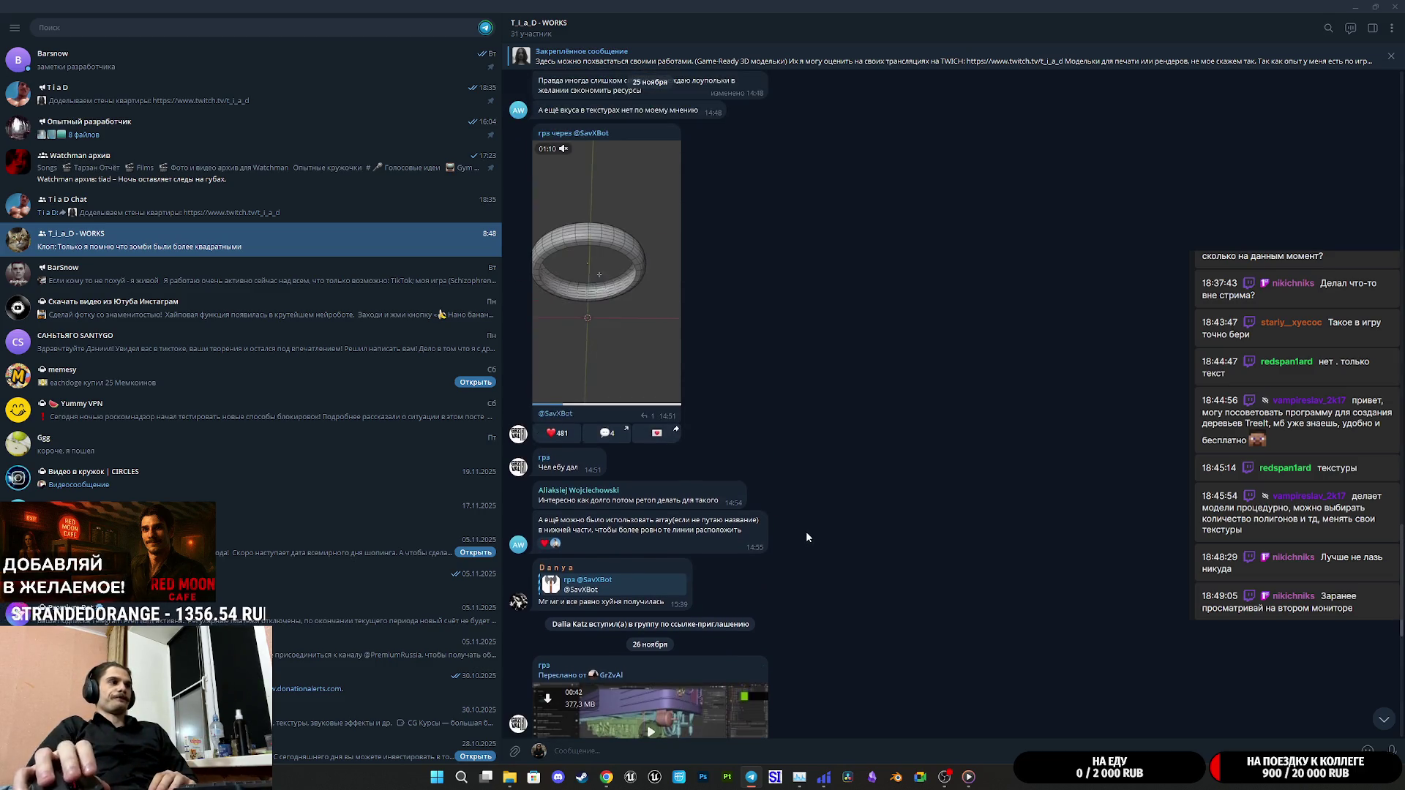
scroll(803, 531, up, 3)
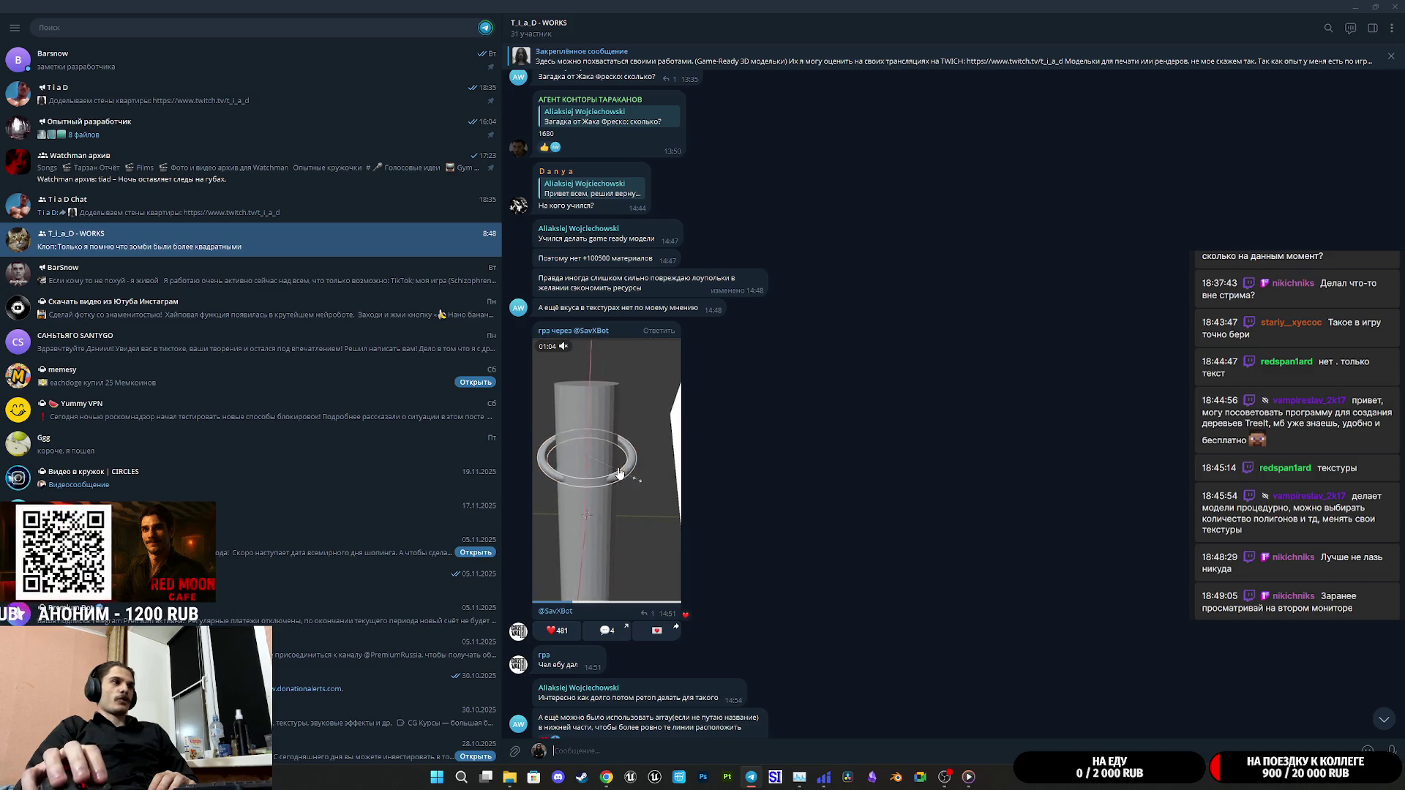
scroll(738, 532, up, 6)
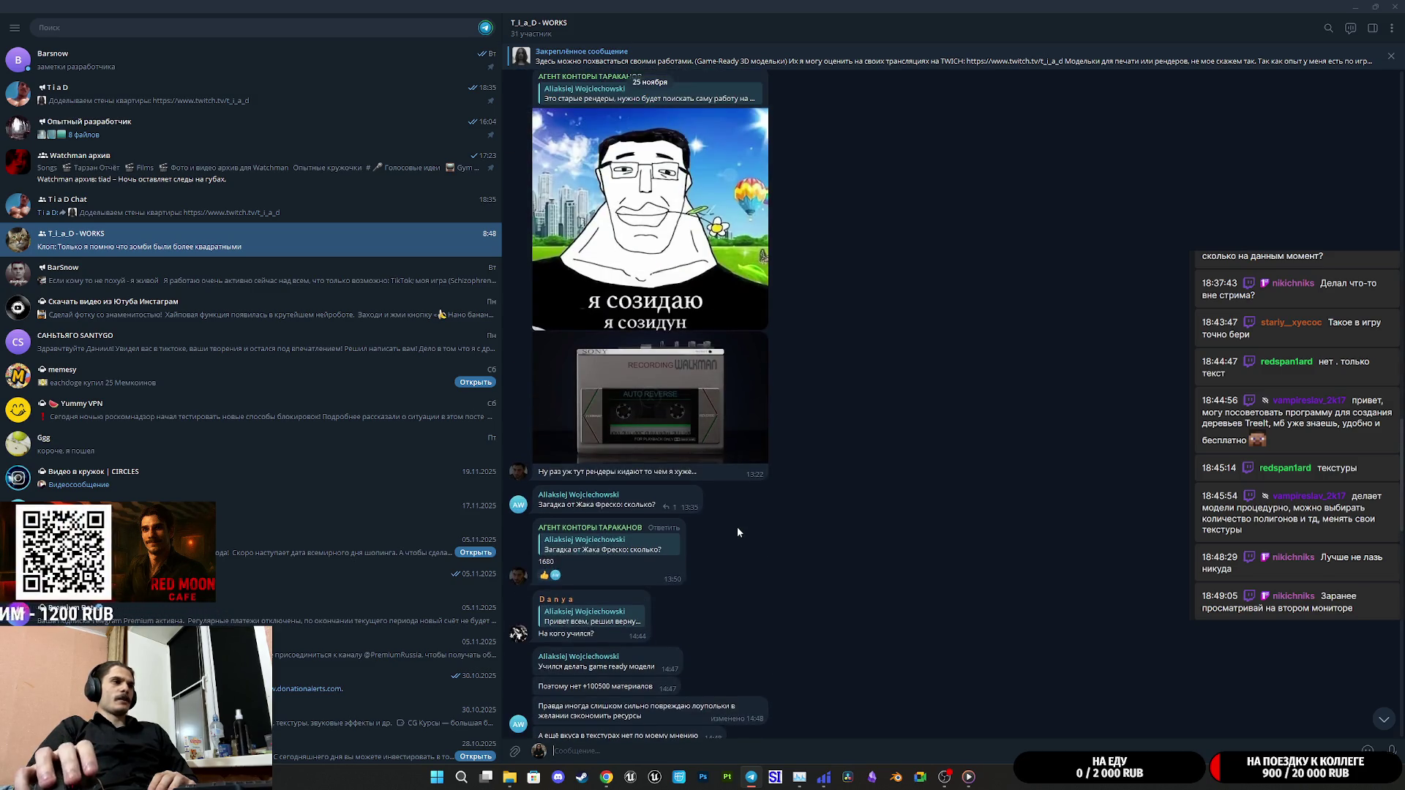
scroll(738, 532, up, 2)
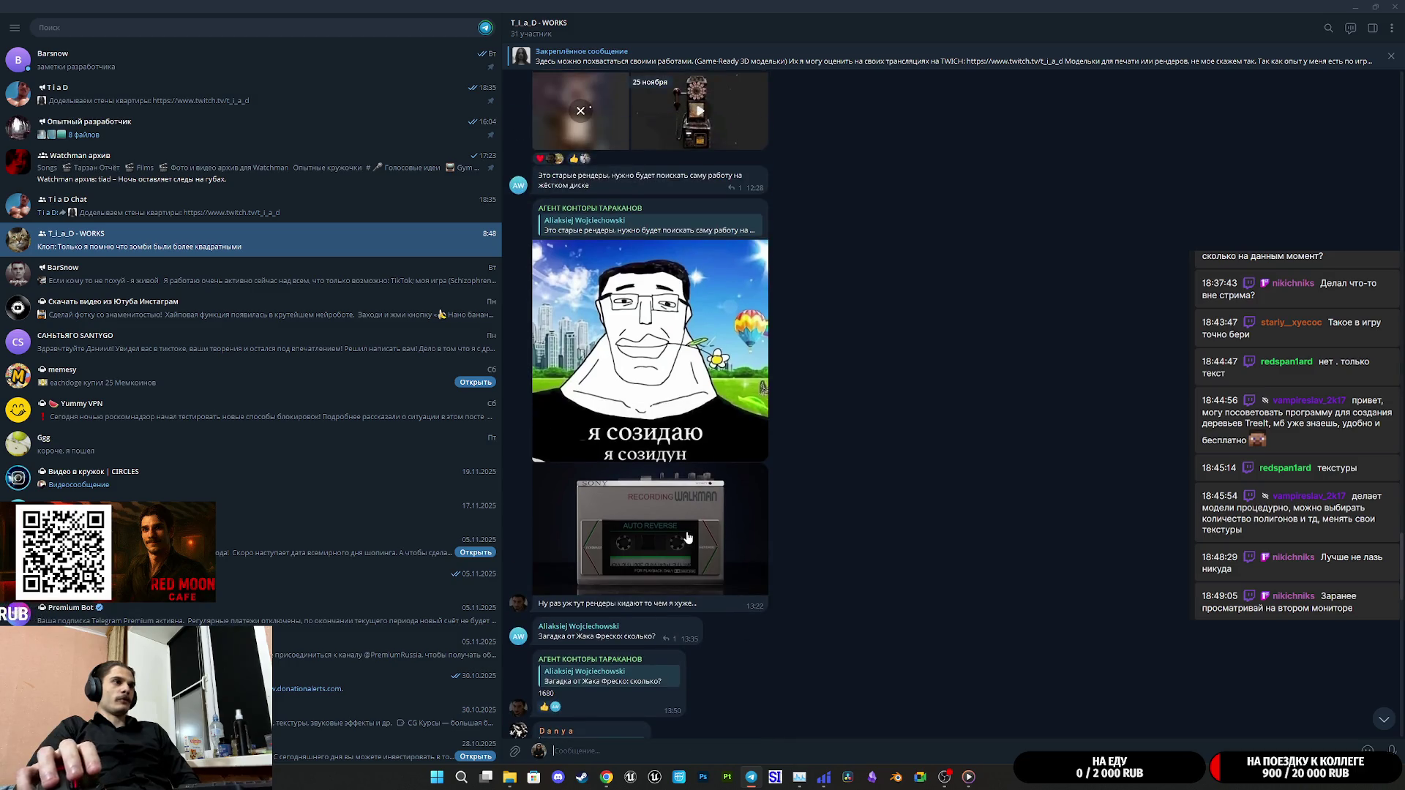
click(688, 538)
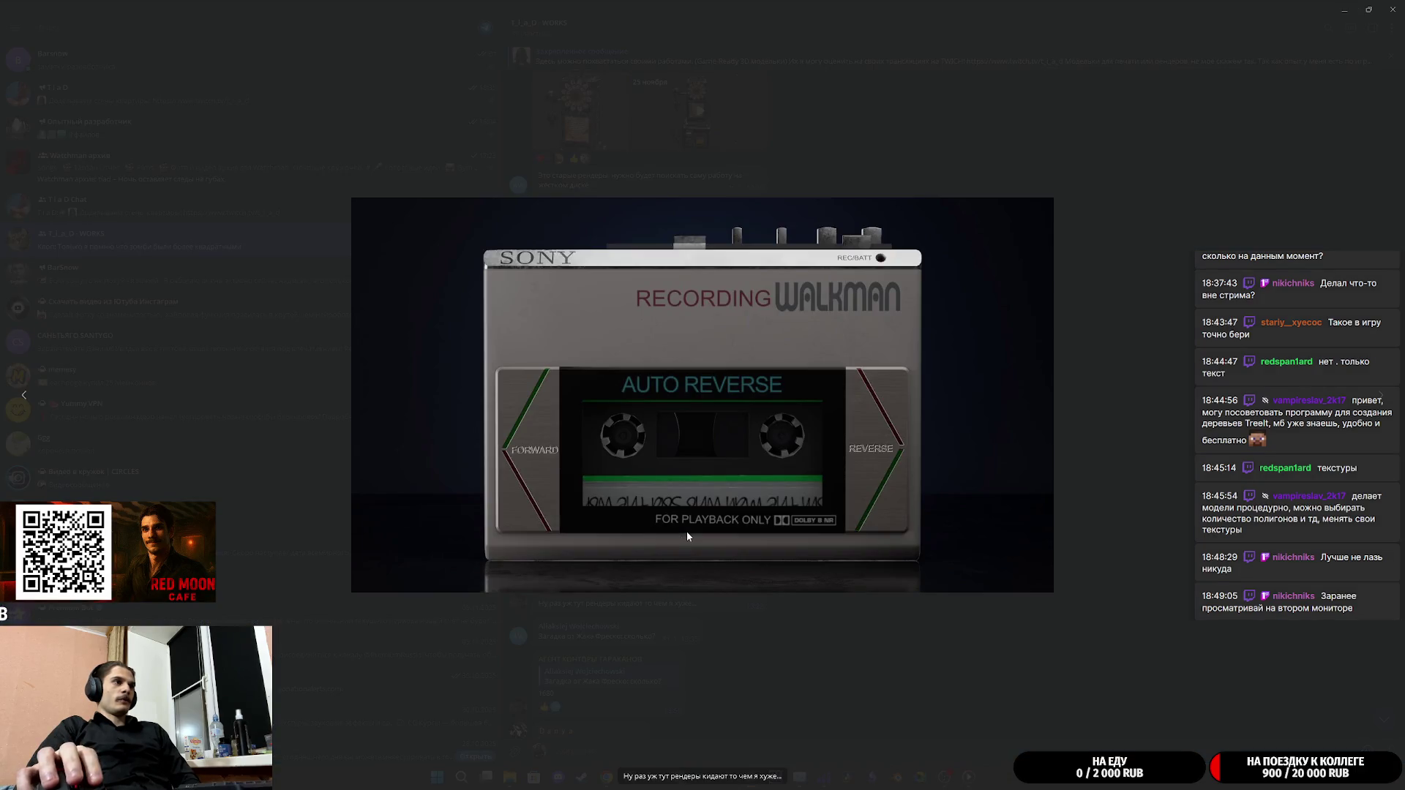
click(932, 617)
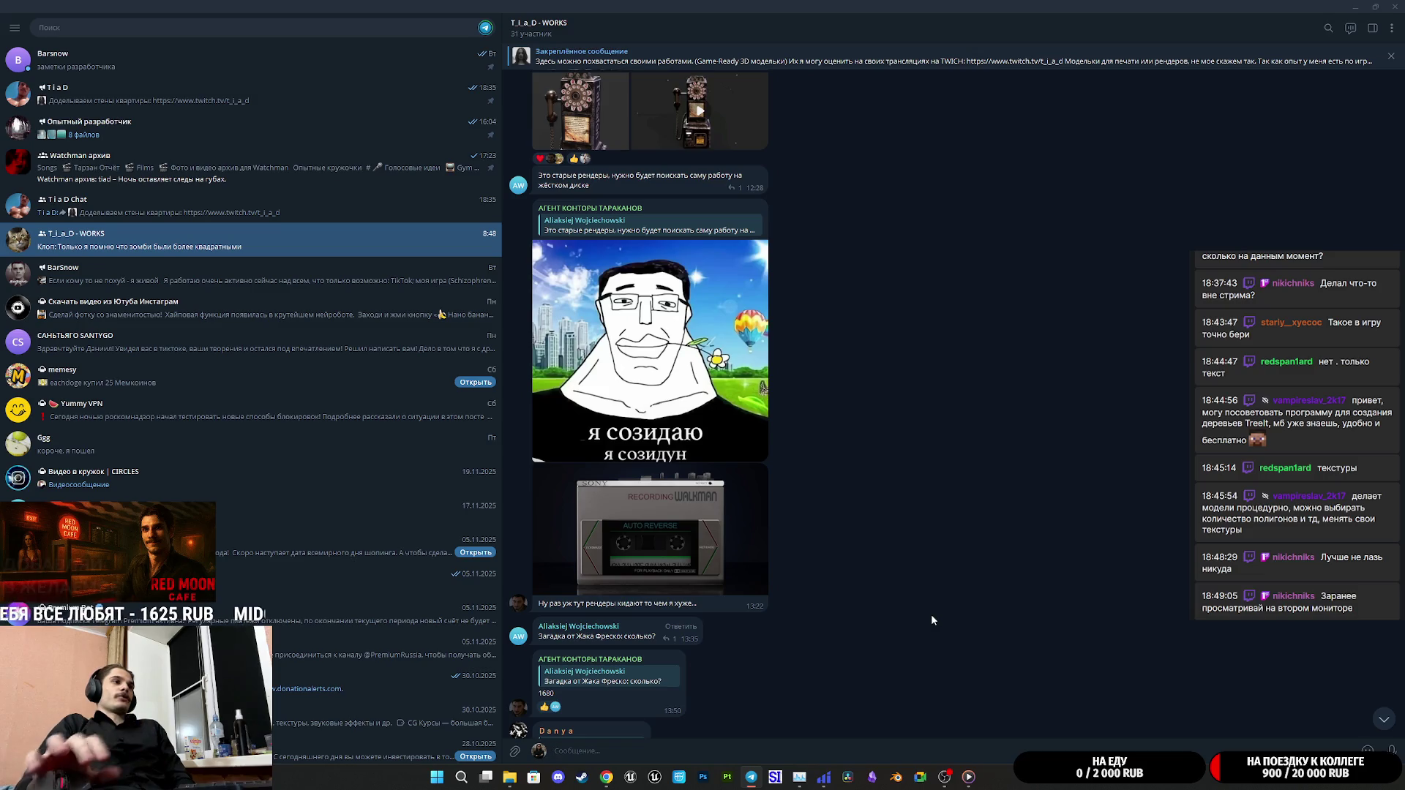
View the Walkman cassette render full screen, close it, and scroll to the payphone render album
scroll(928, 611, down, 1)
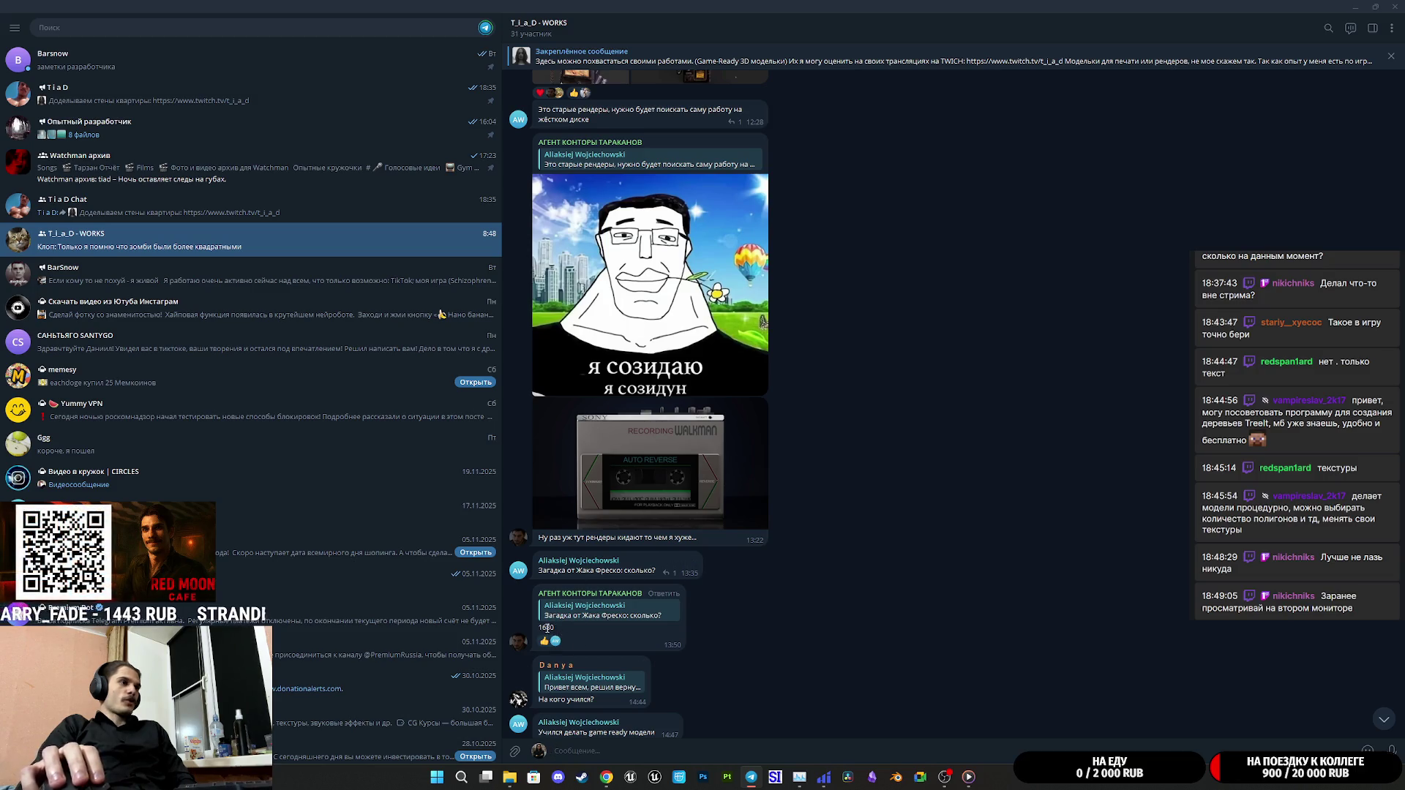
click(666, 467)
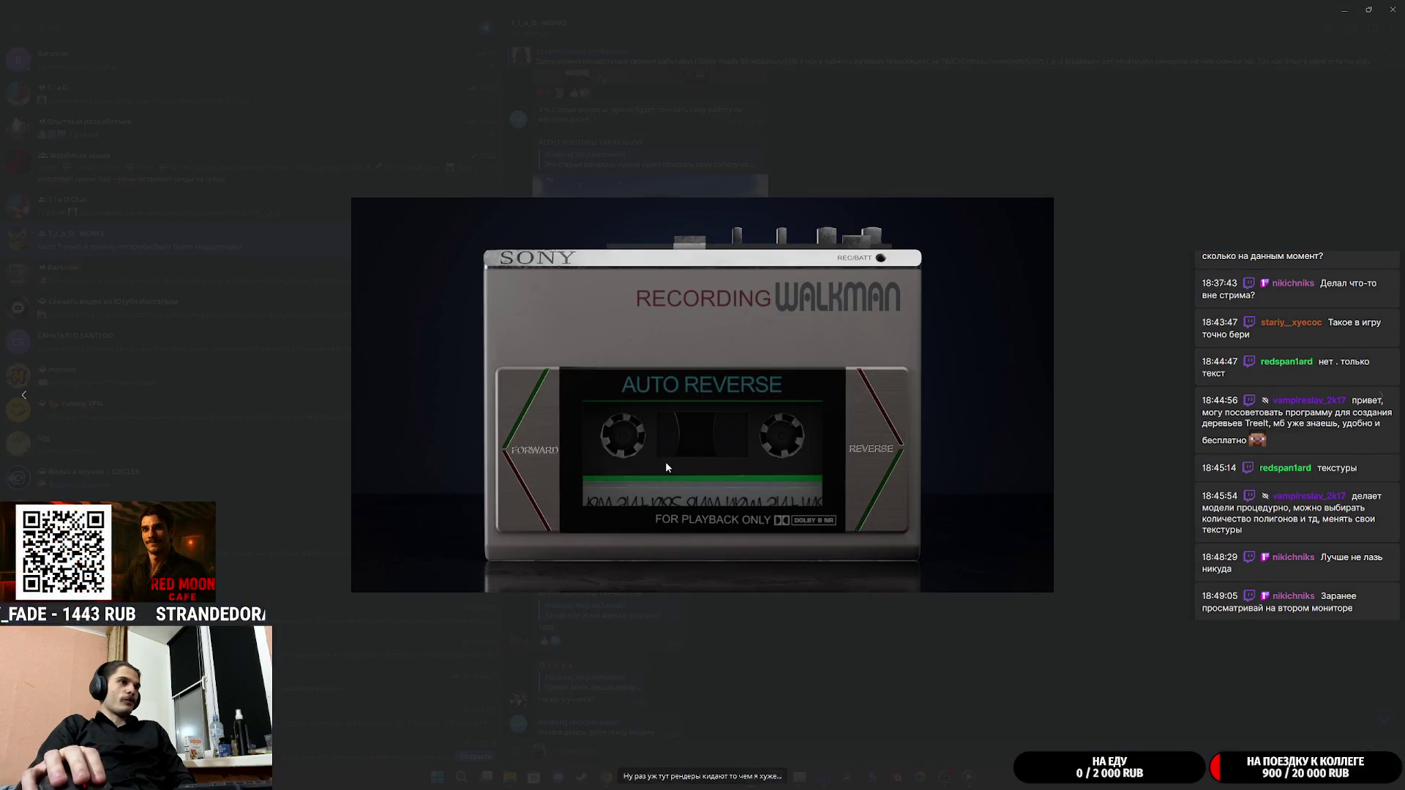
click(923, 661)
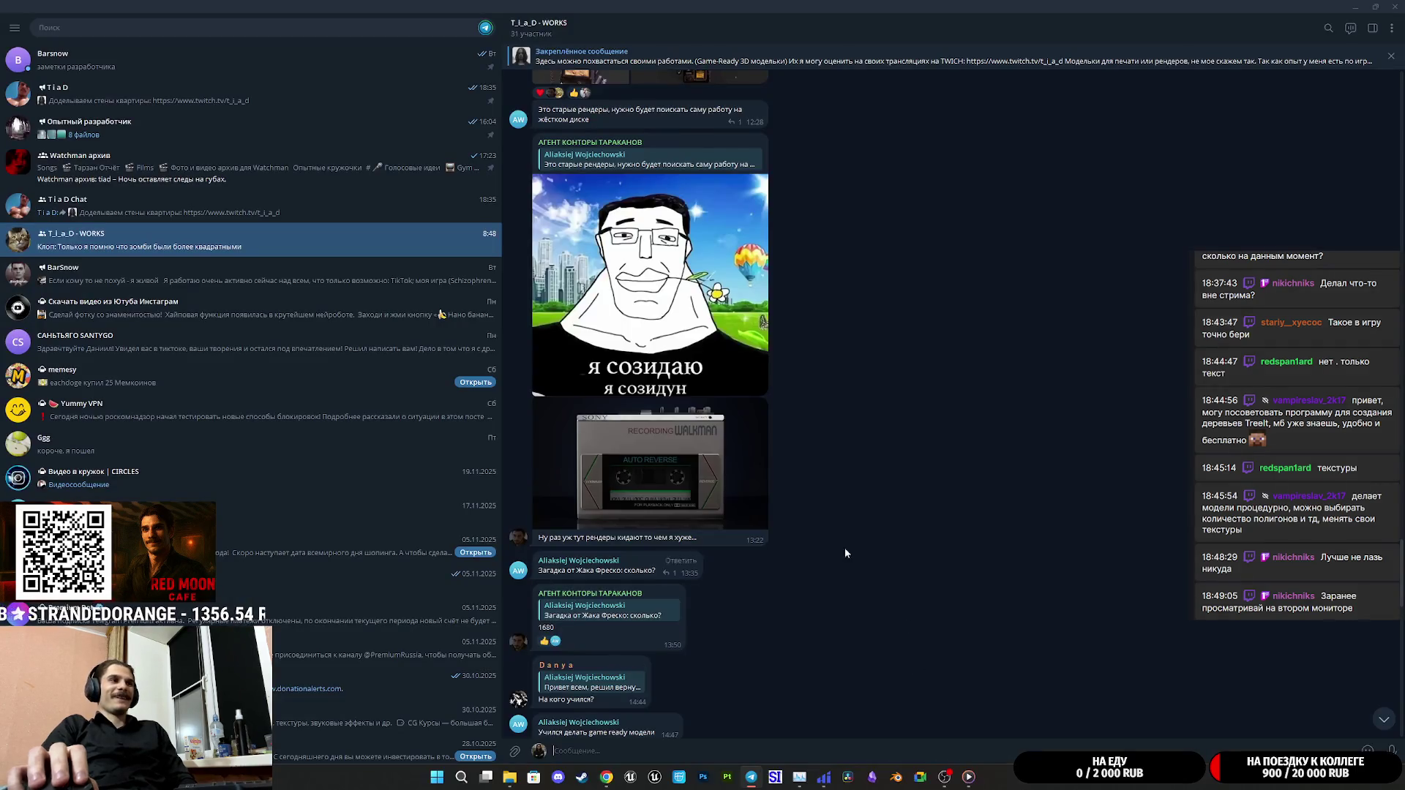
scroll(830, 545, up, 5)
scroll(823, 538, up, 1)
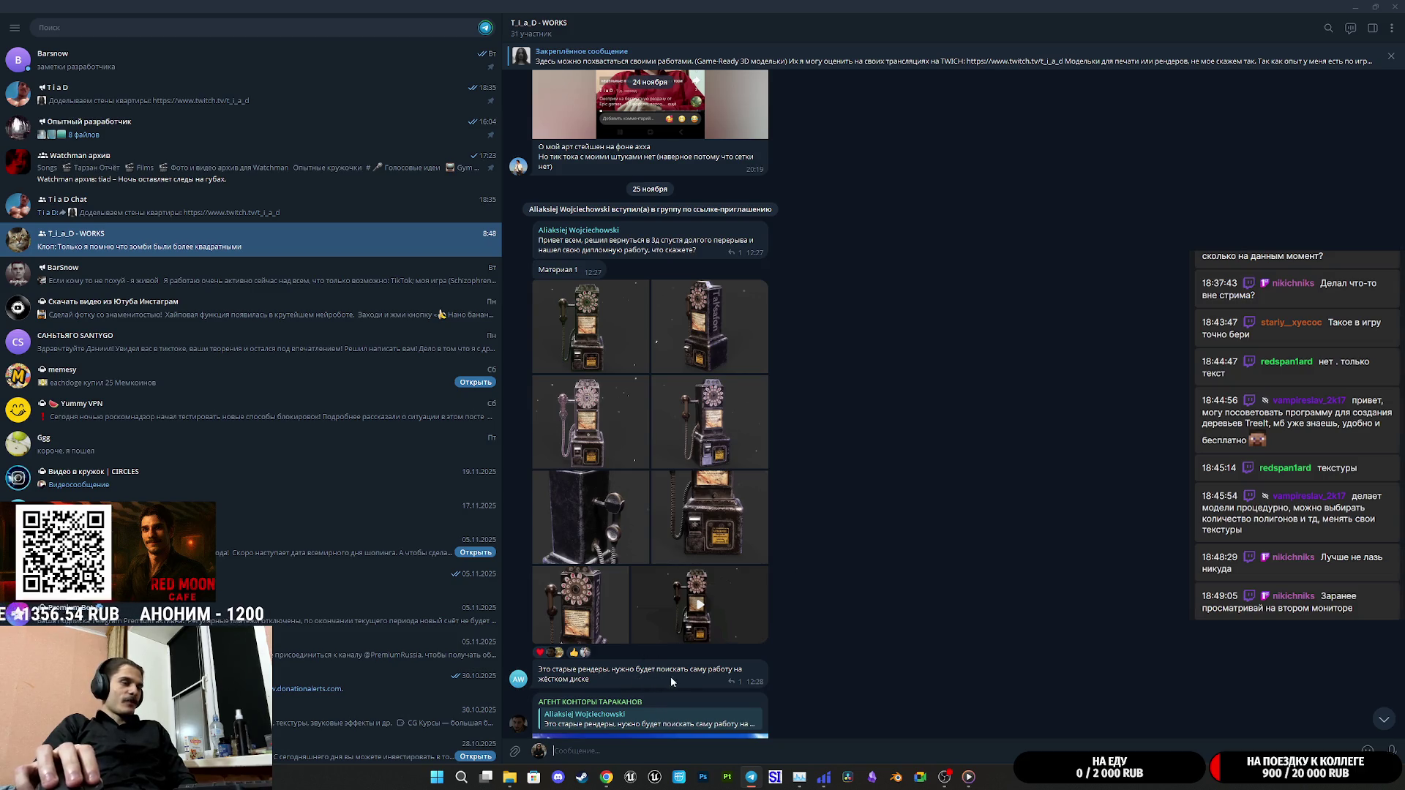
mouse_move(697, 679)
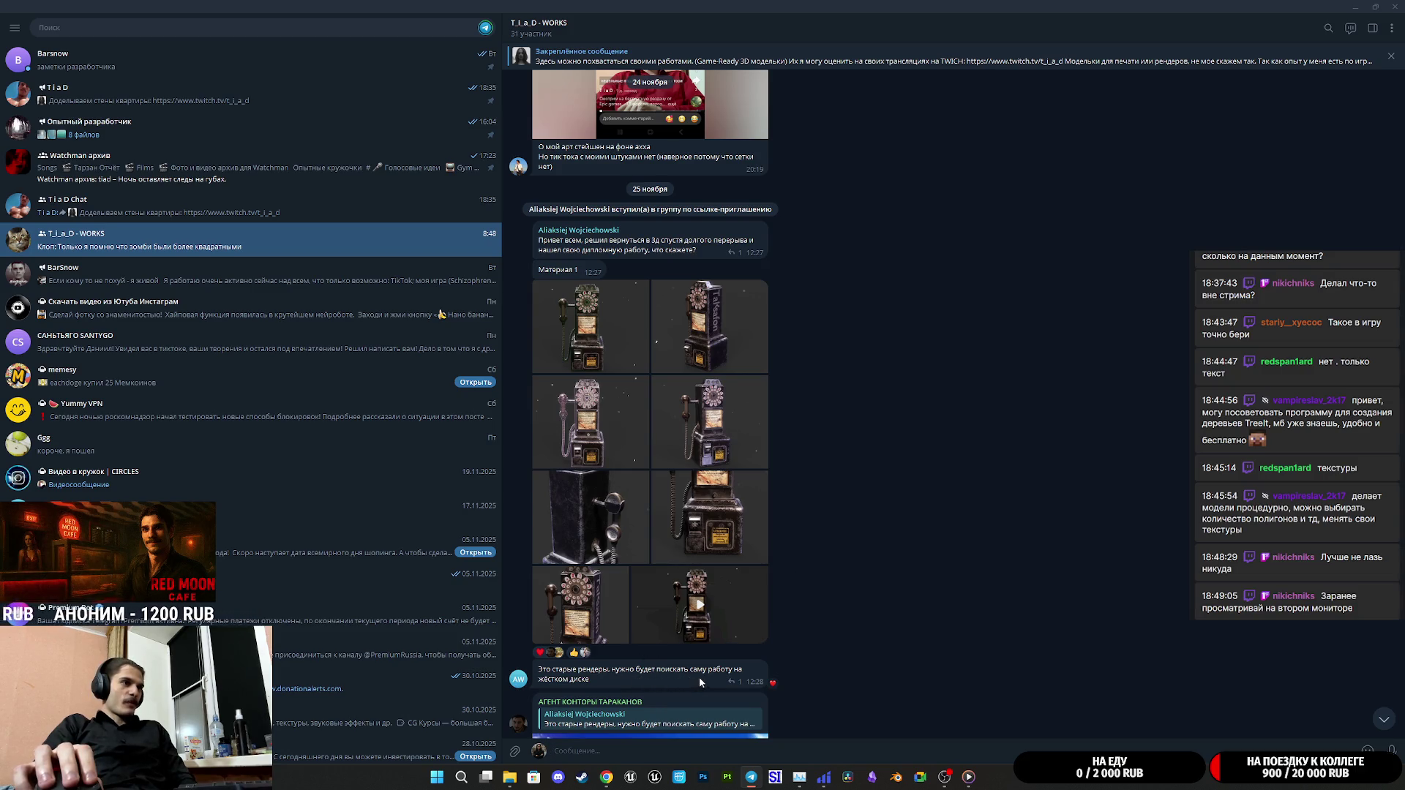
click(585, 322)
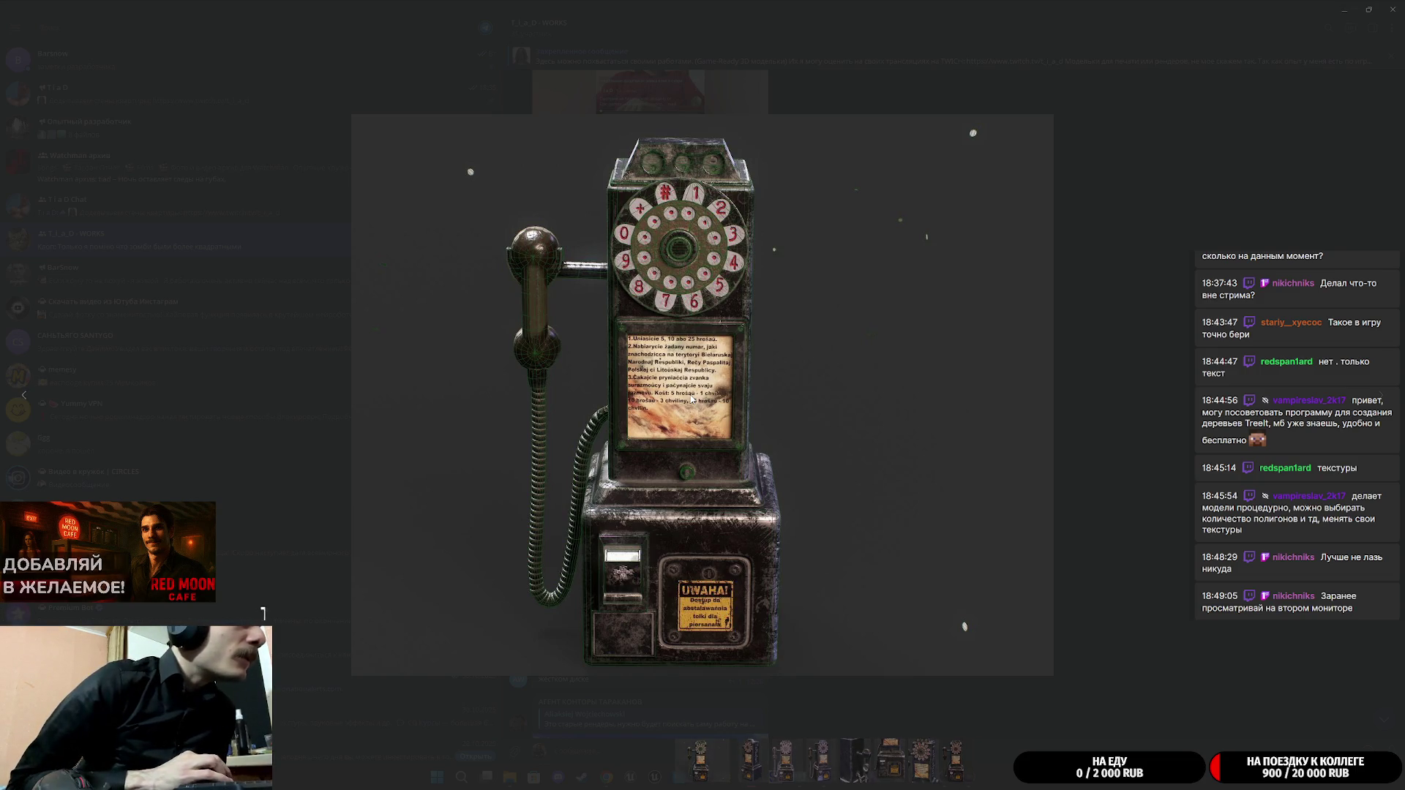
key(Right)
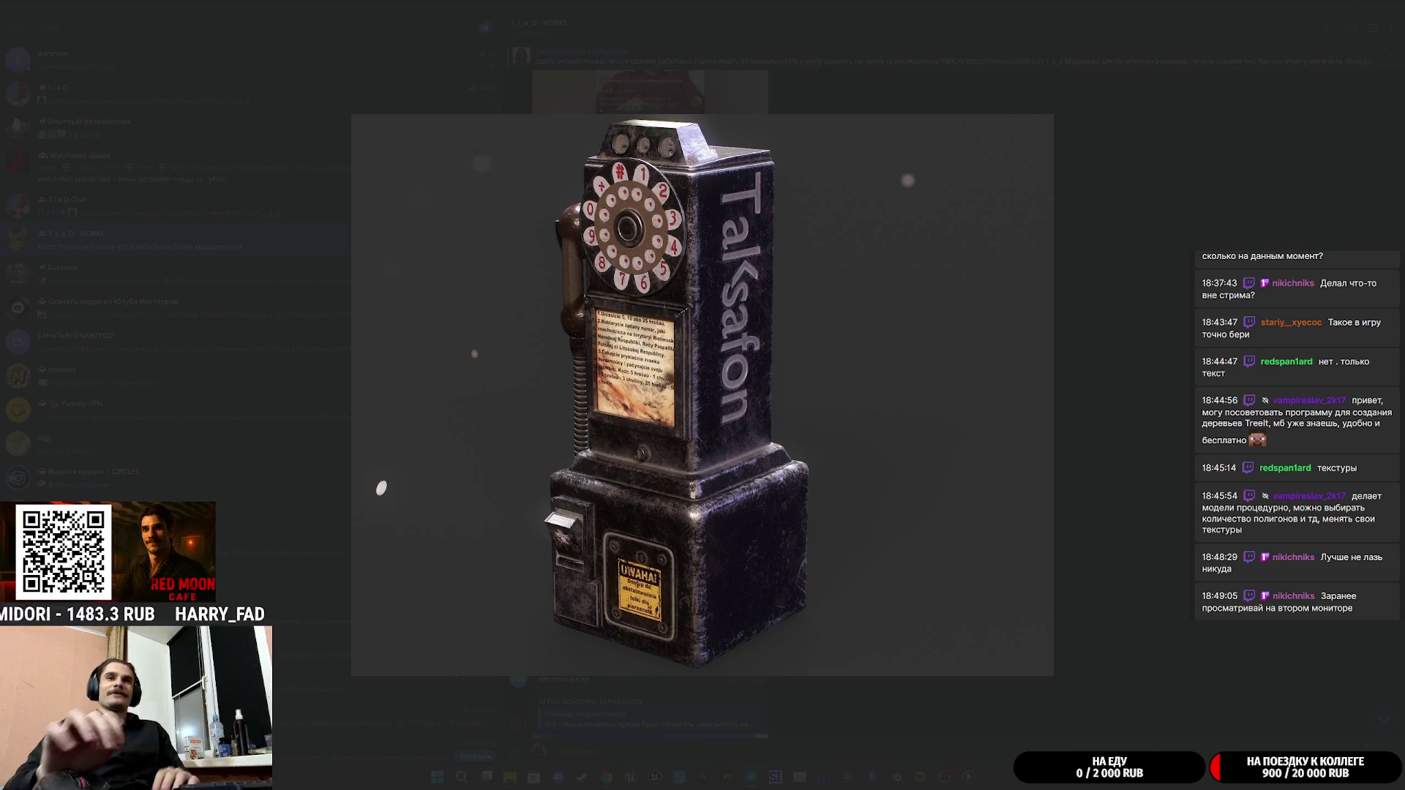
mouse_move(466, 390)
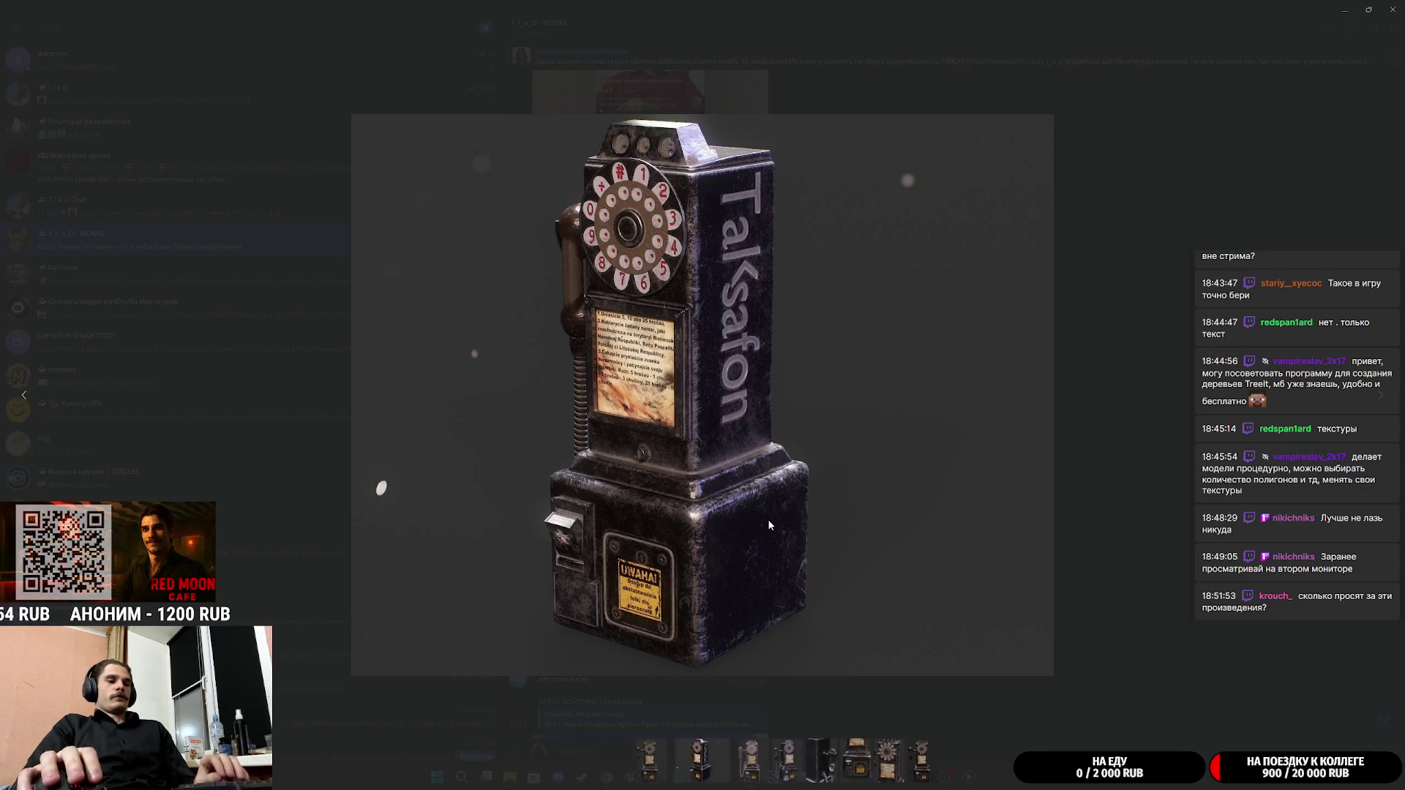
key(Right)
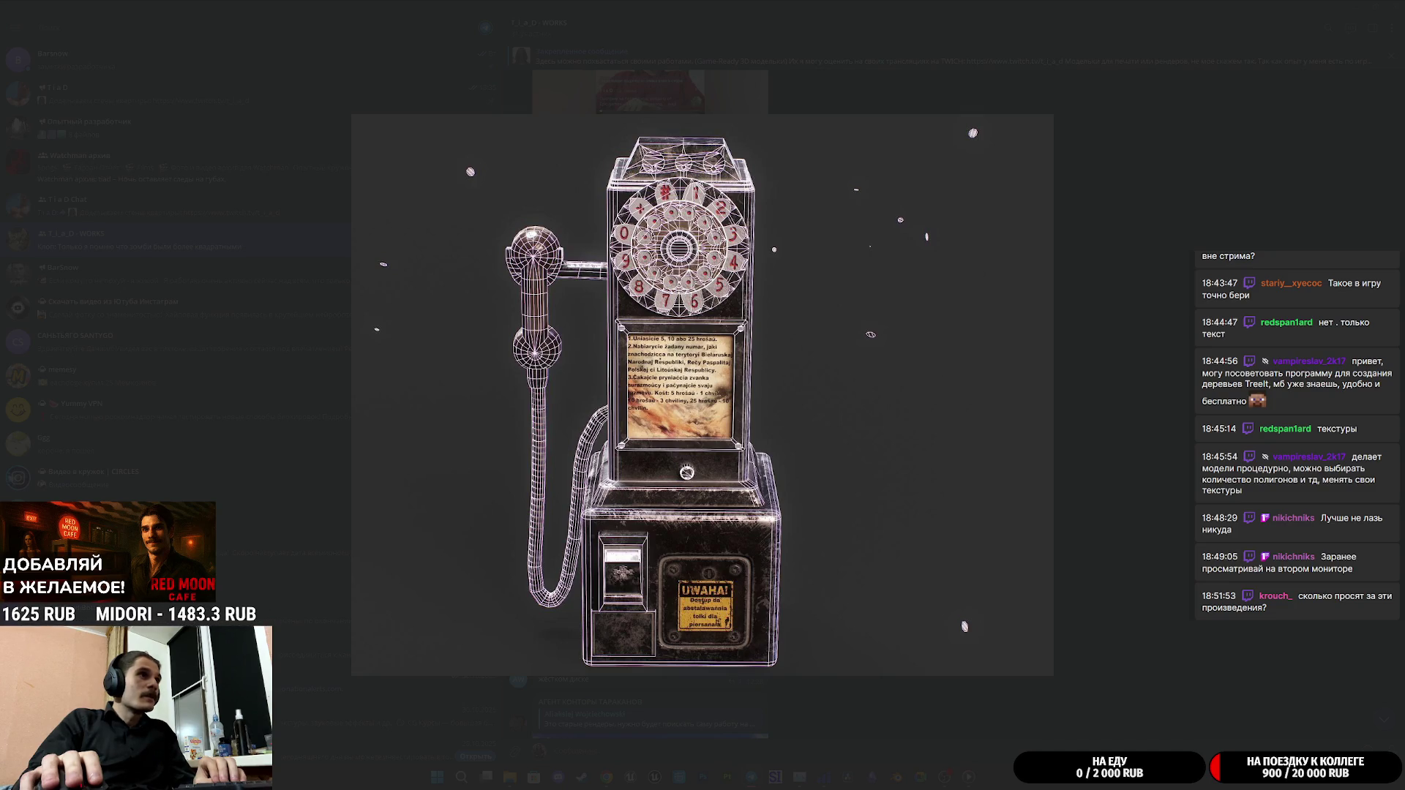
key(Right)
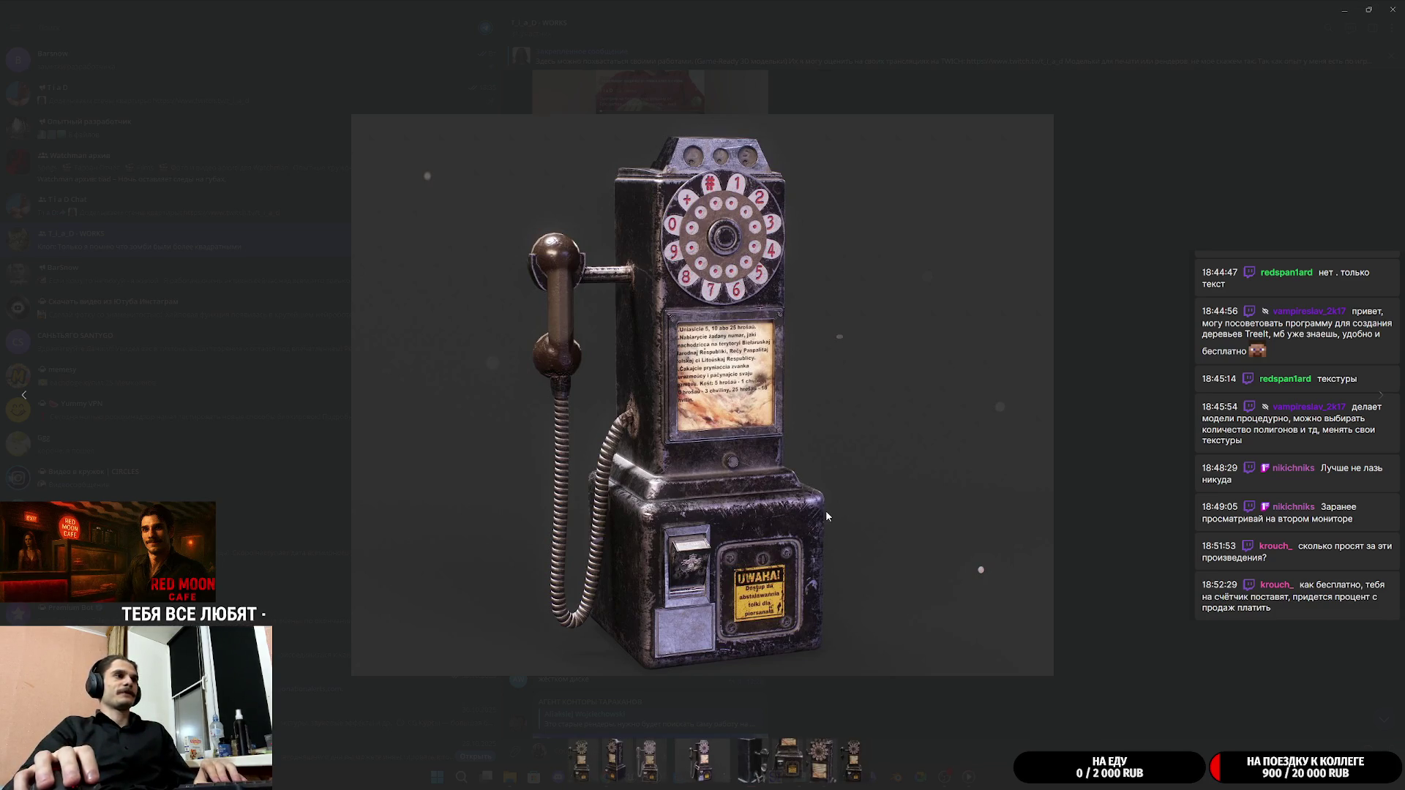
key(Right)
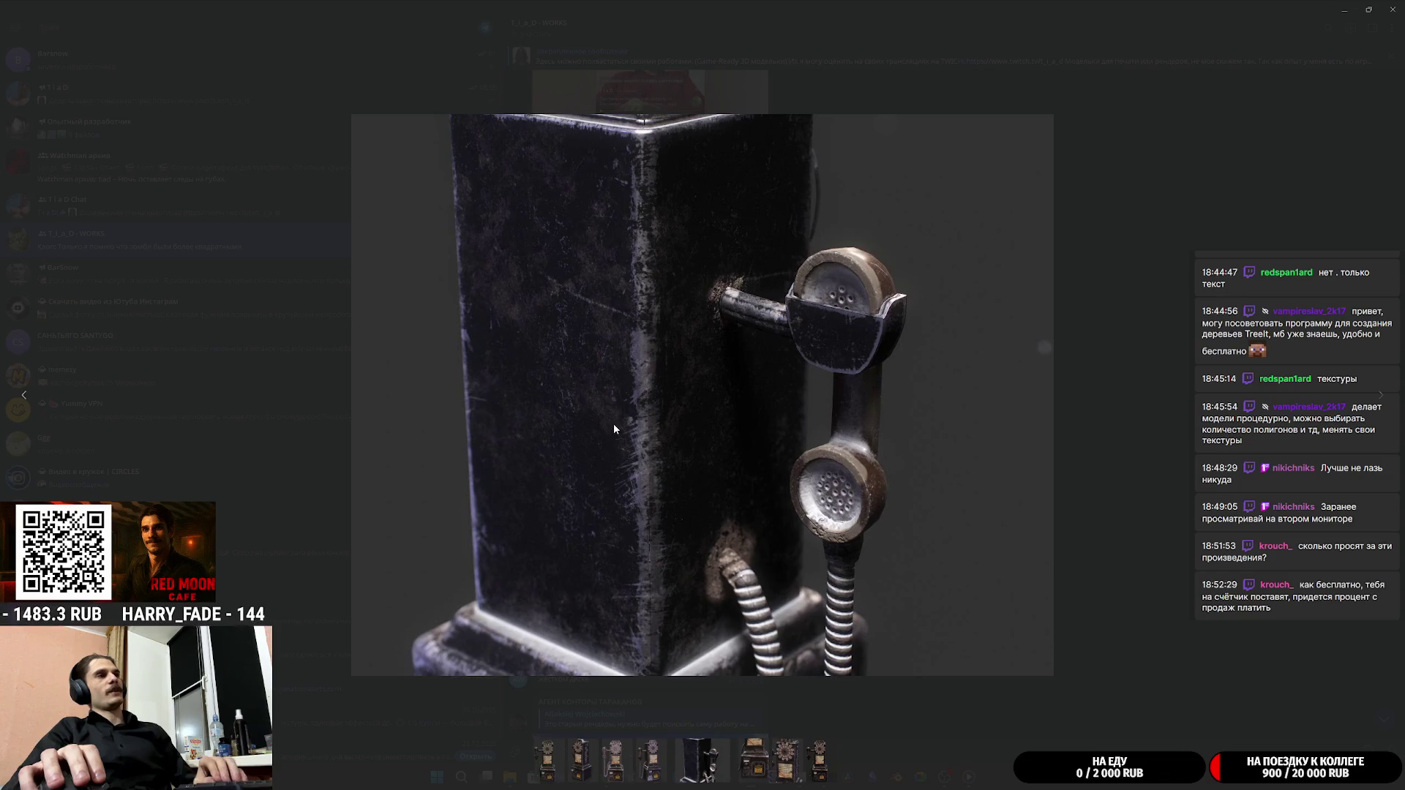
key(Right)
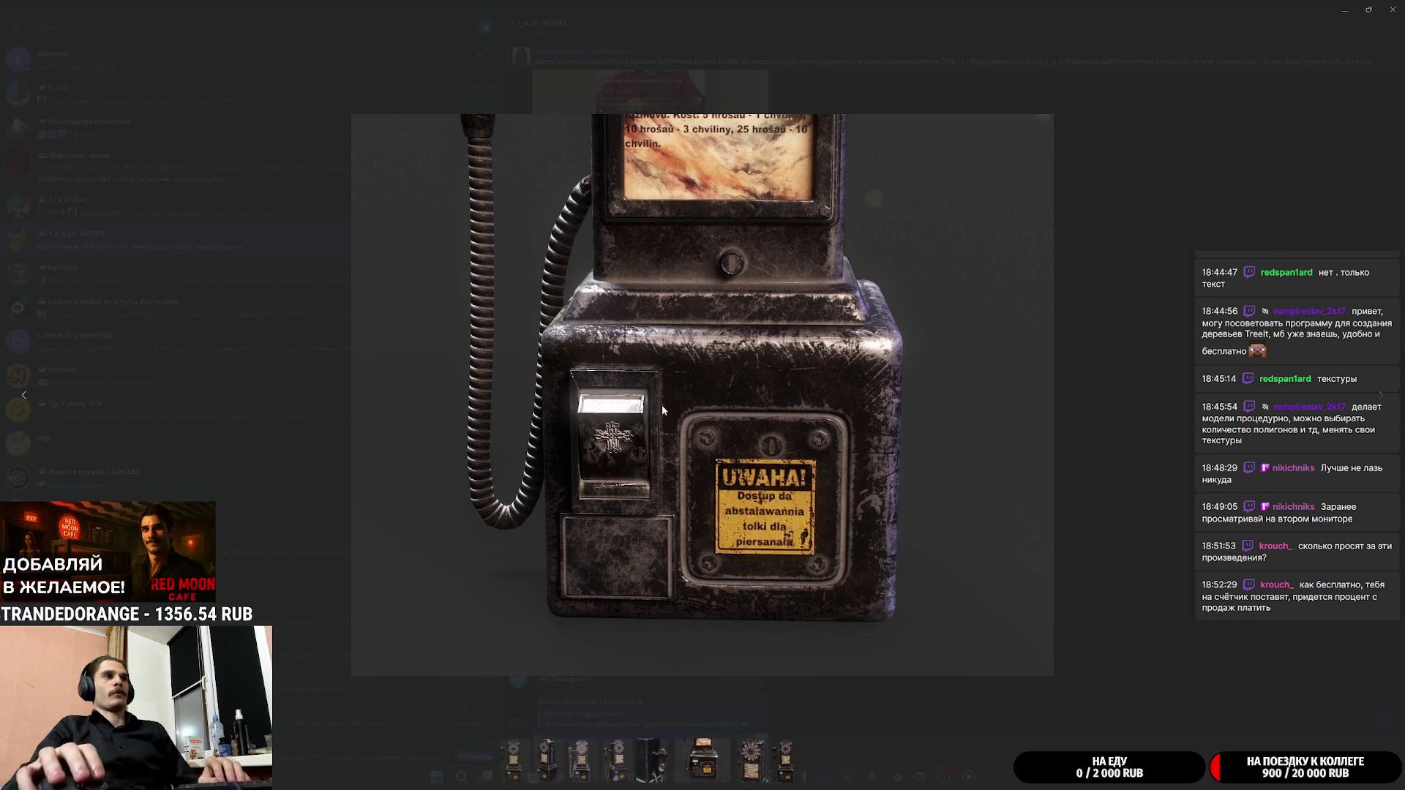
key(Right)
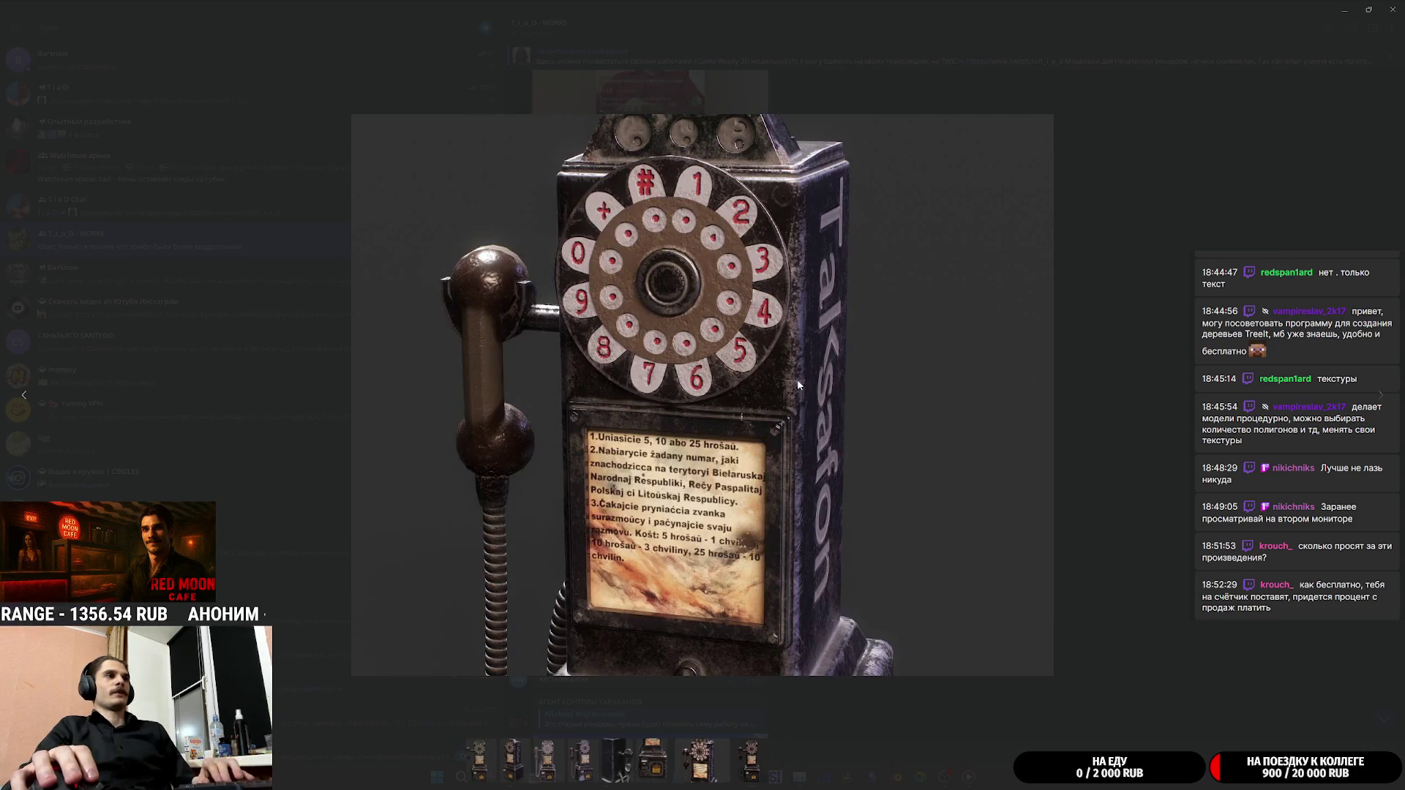
key(Right)
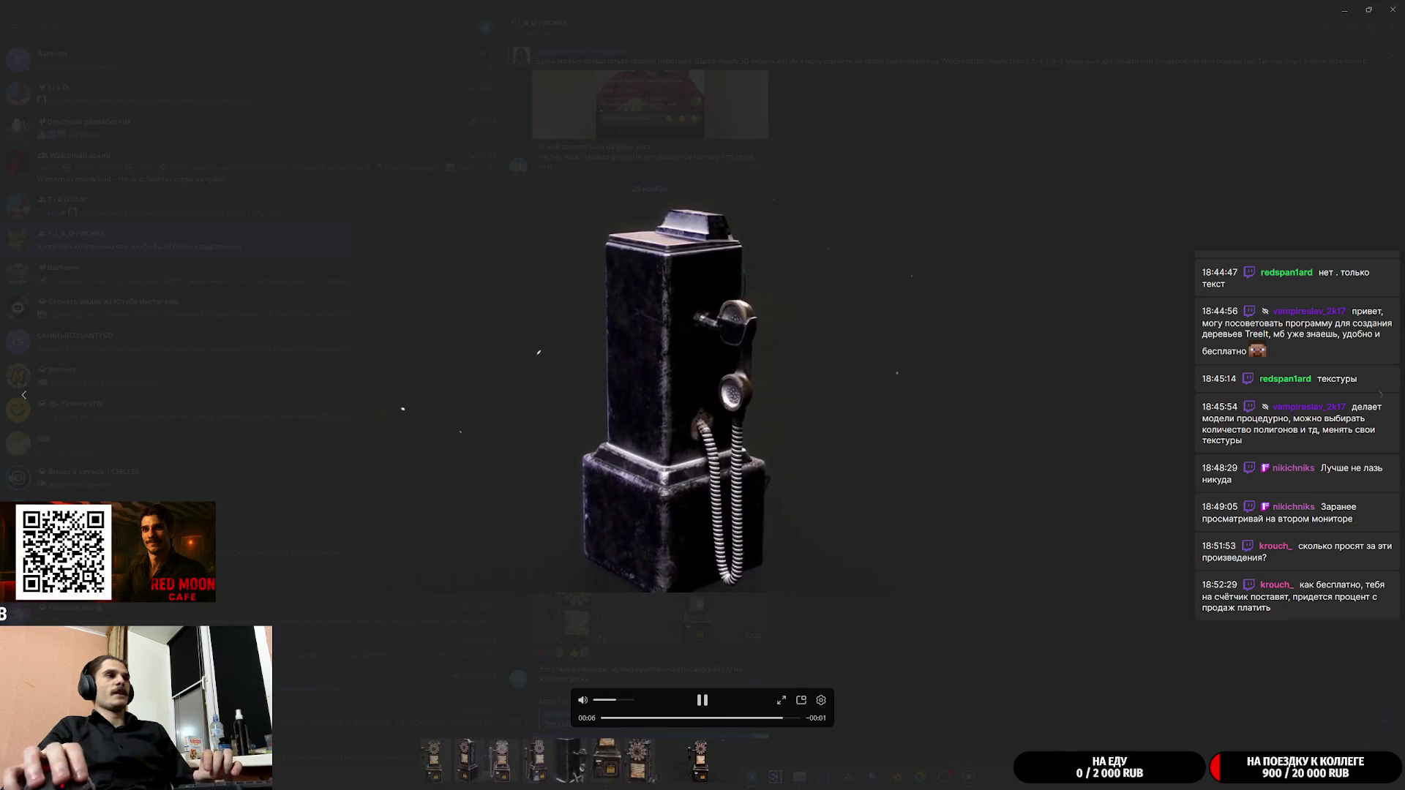
click(835, 647)
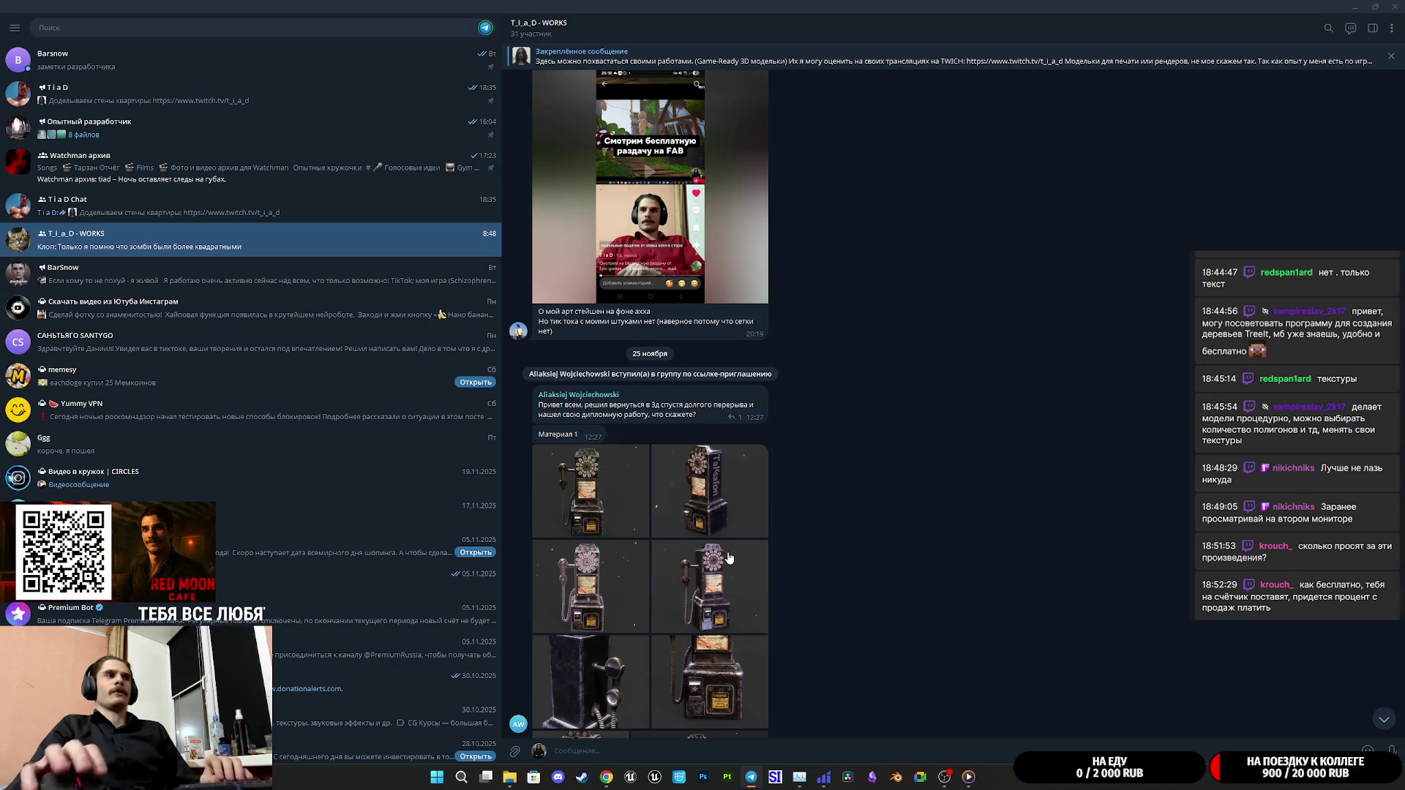
Scroll the chat and view the black payphone-box render full-screen twice
scroll(721, 555, down, 2)
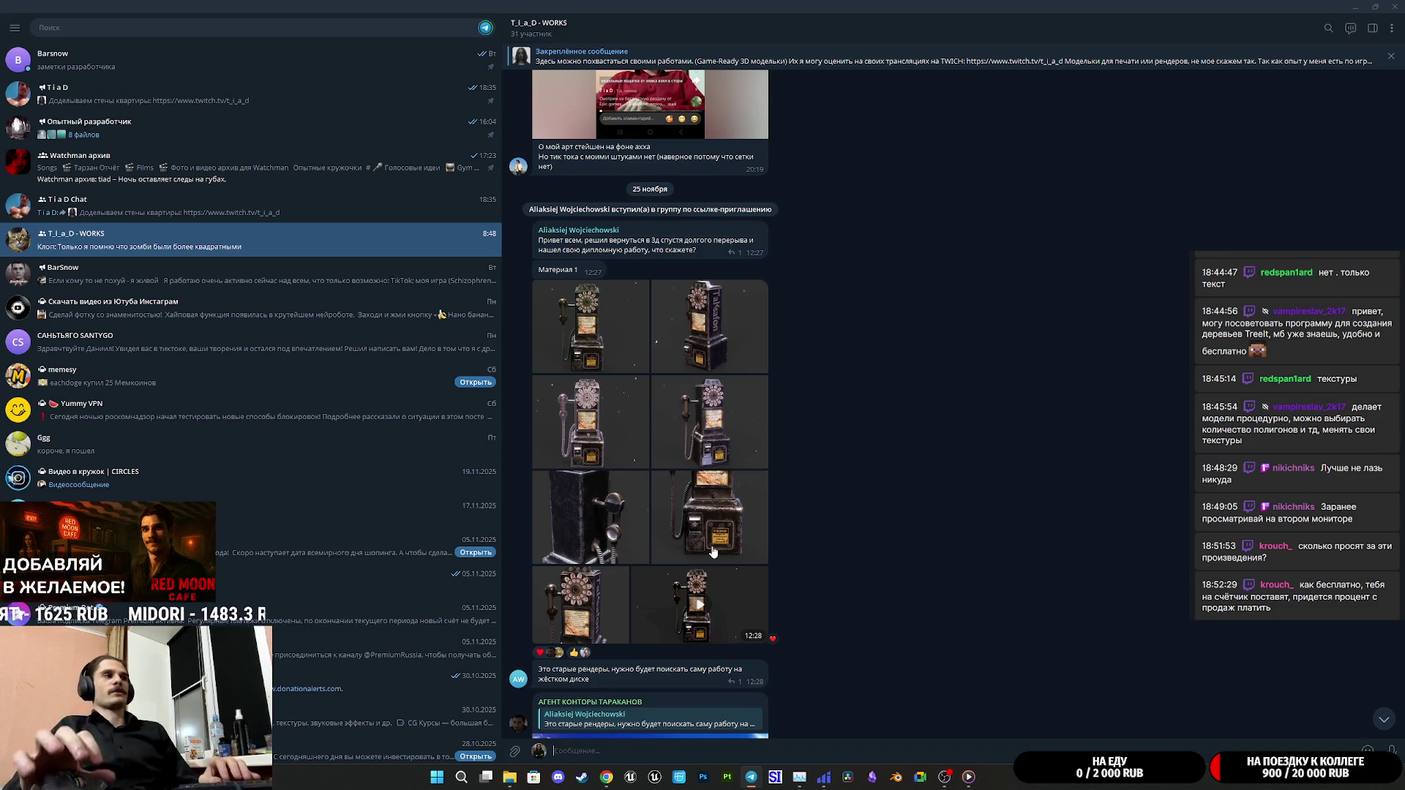
scroll(732, 542, up, 1)
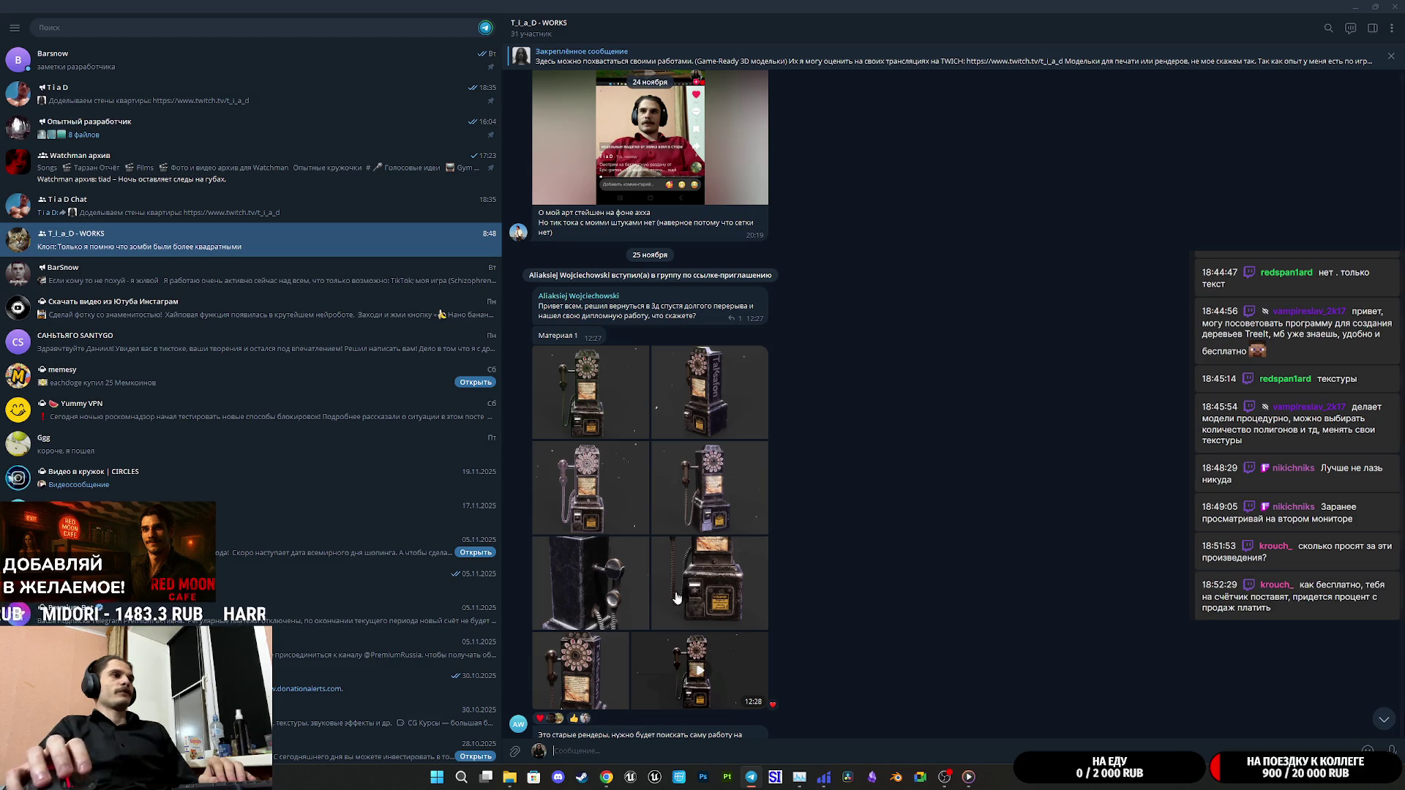
click(637, 590)
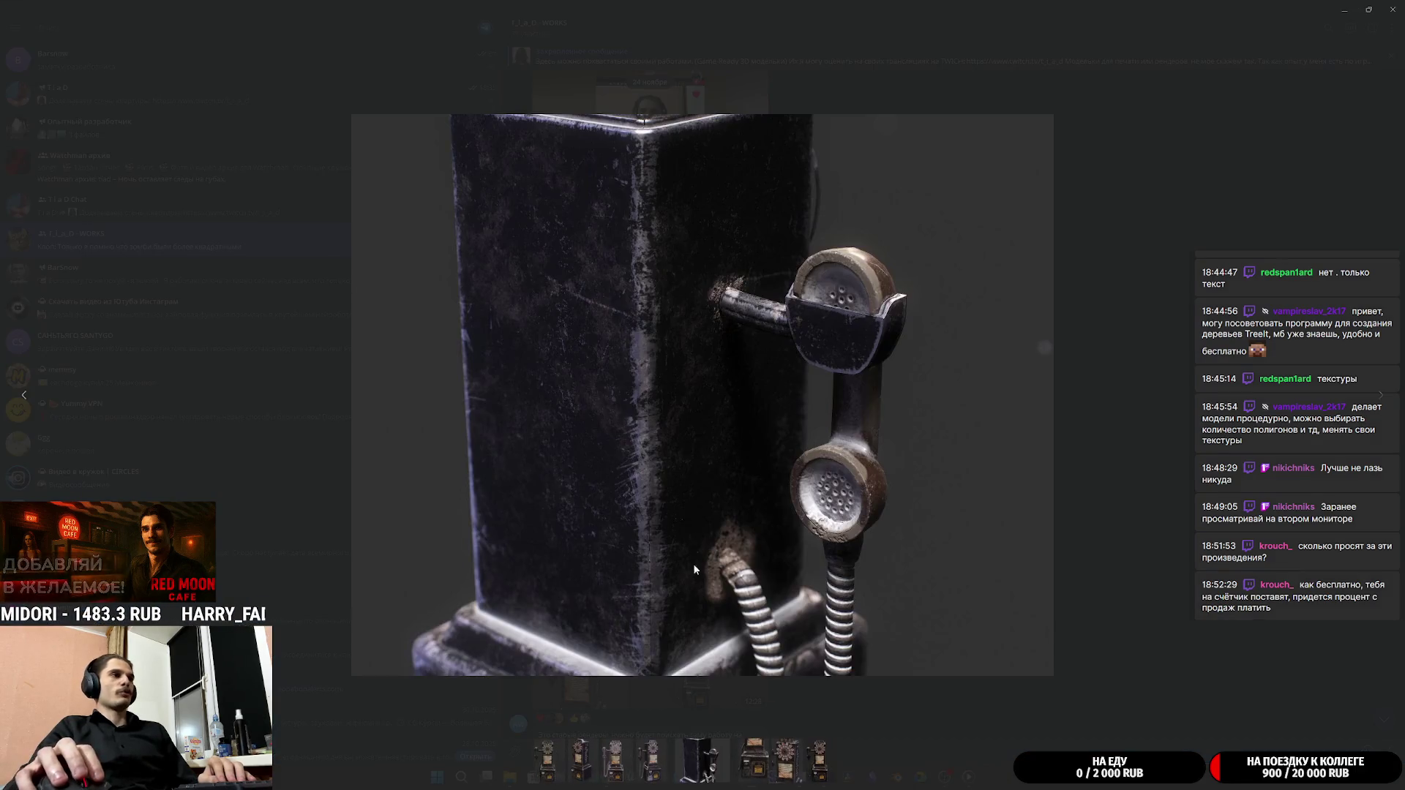
click(1119, 509)
scroll(762, 535, up, 5)
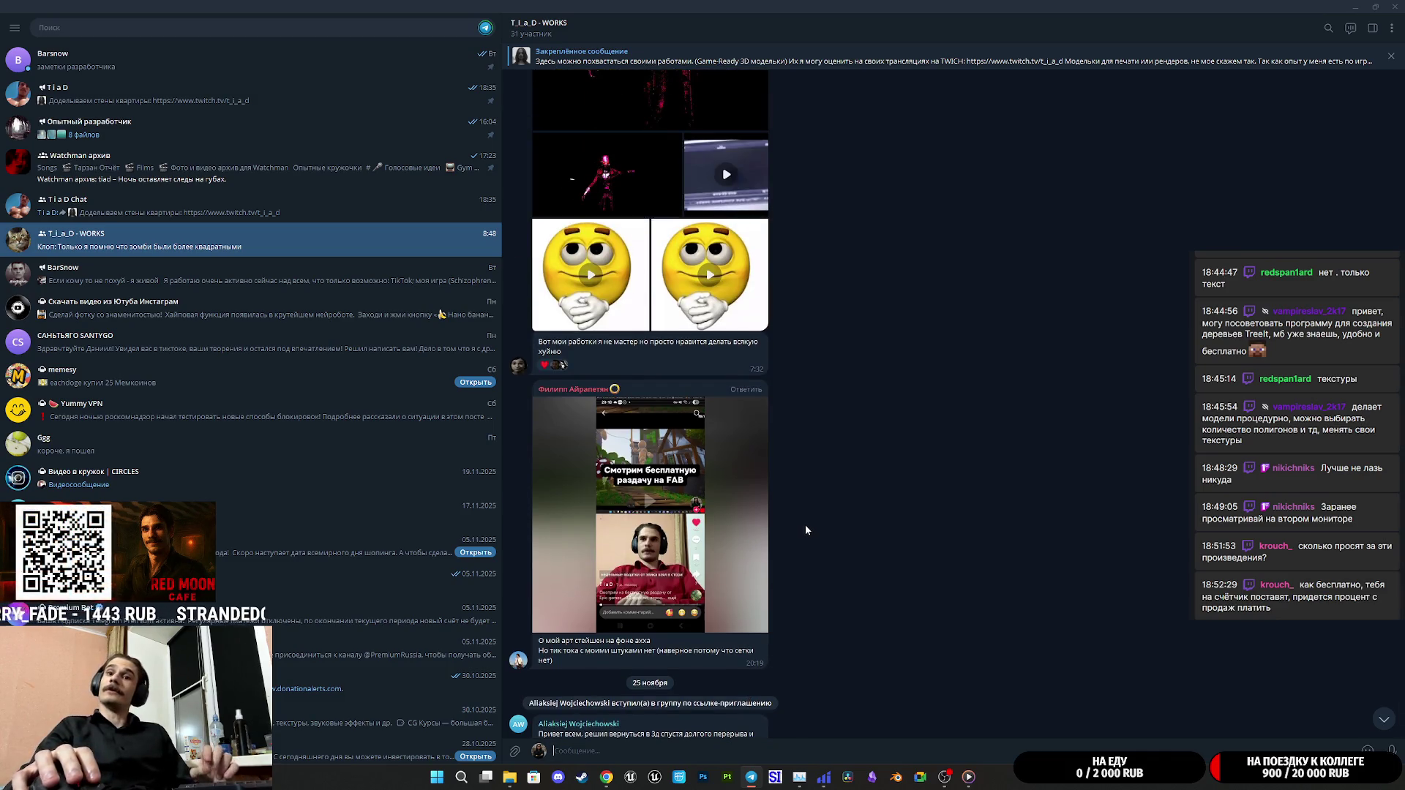
scroll(806, 530, up, 5)
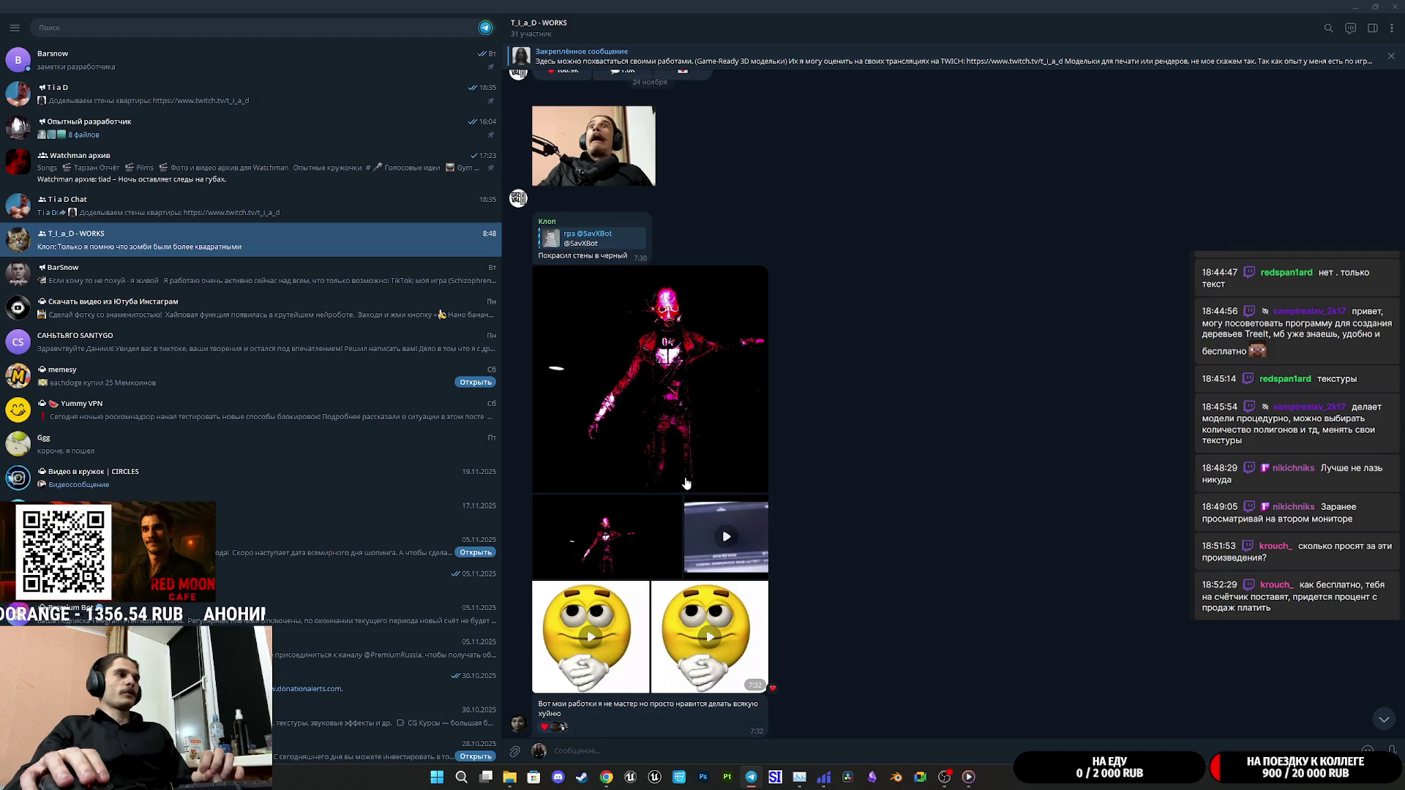
scroll(686, 483, down, 15)
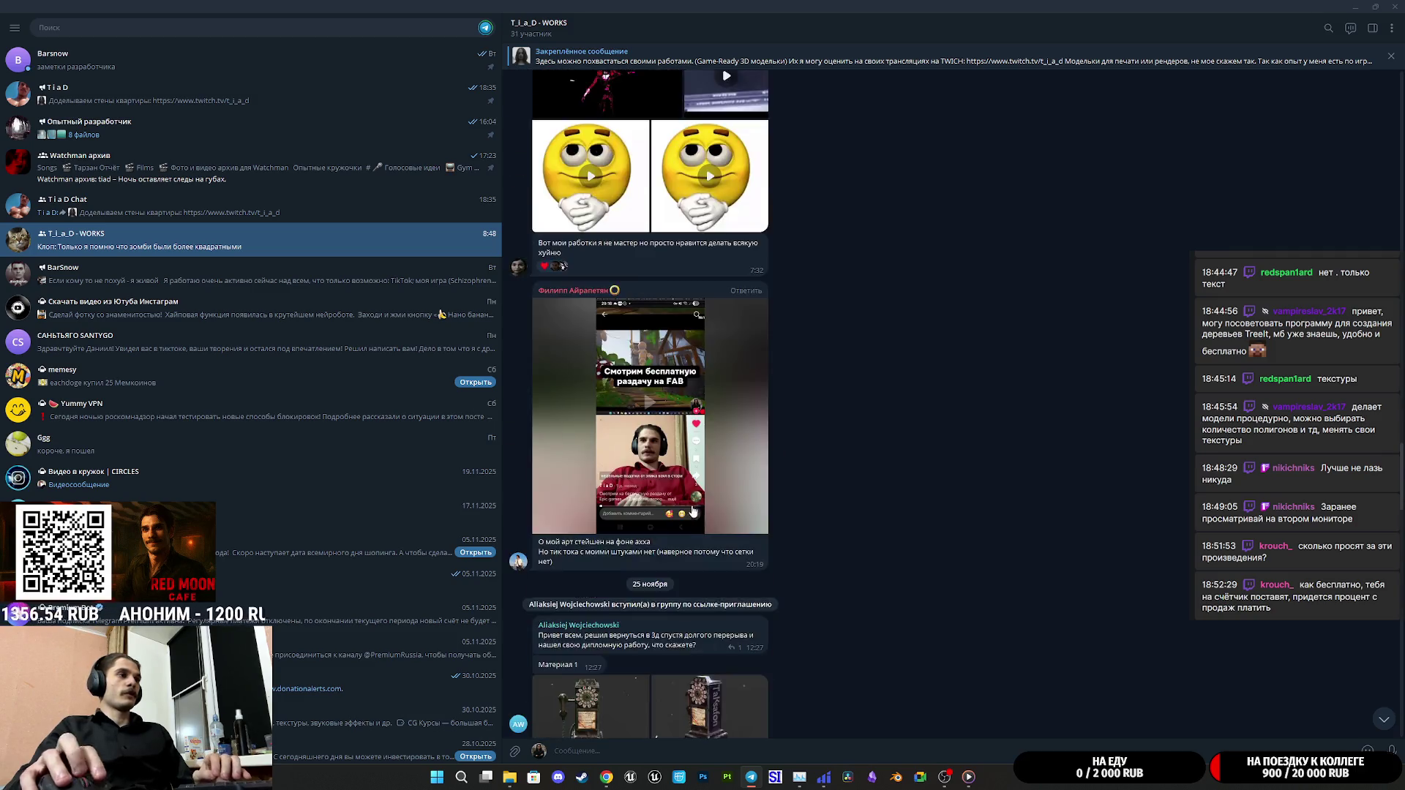
click(702, 442)
click(1094, 467)
View the red-figure render and the following video post in the media viewer
scroll(685, 507, up, 8)
scroll(684, 507, up, 5)
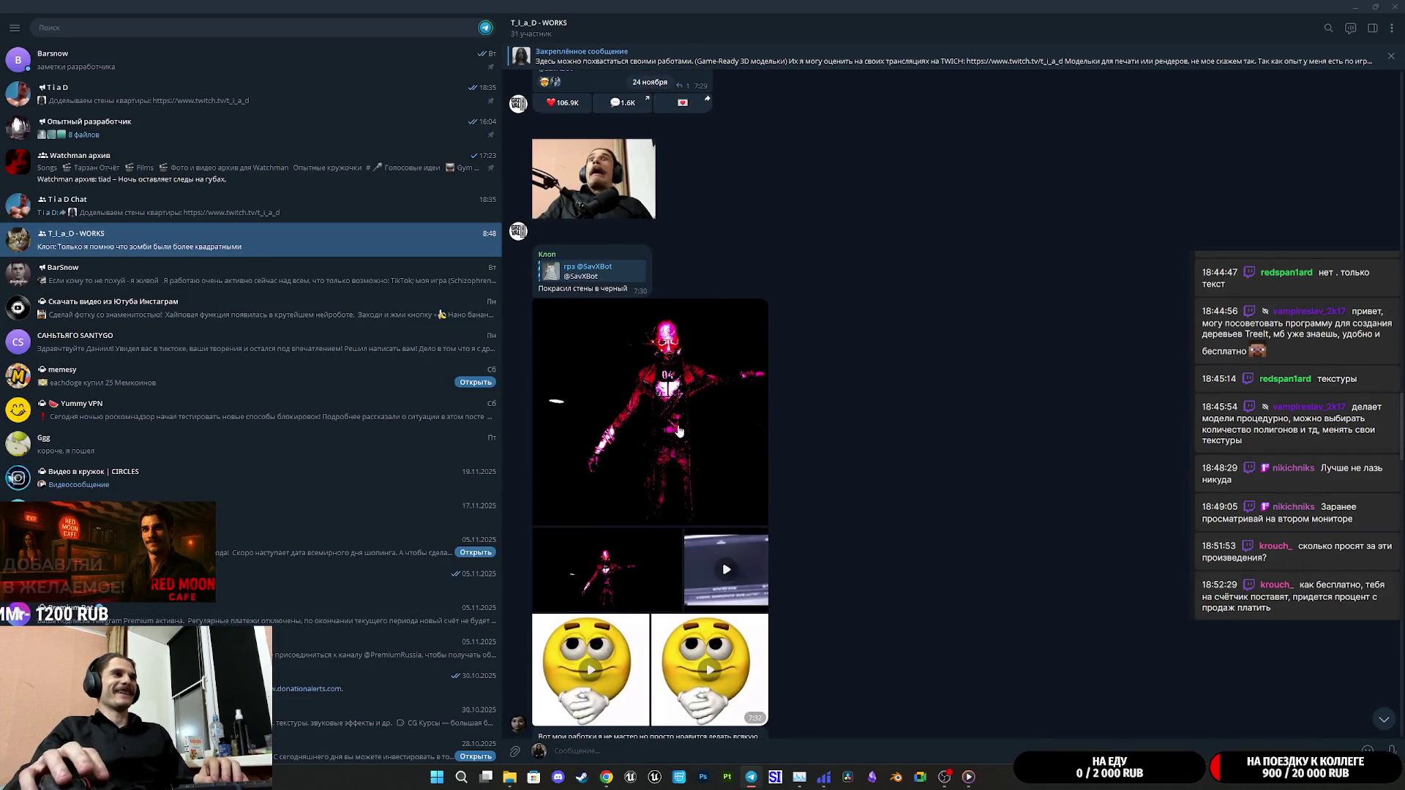
click(680, 418)
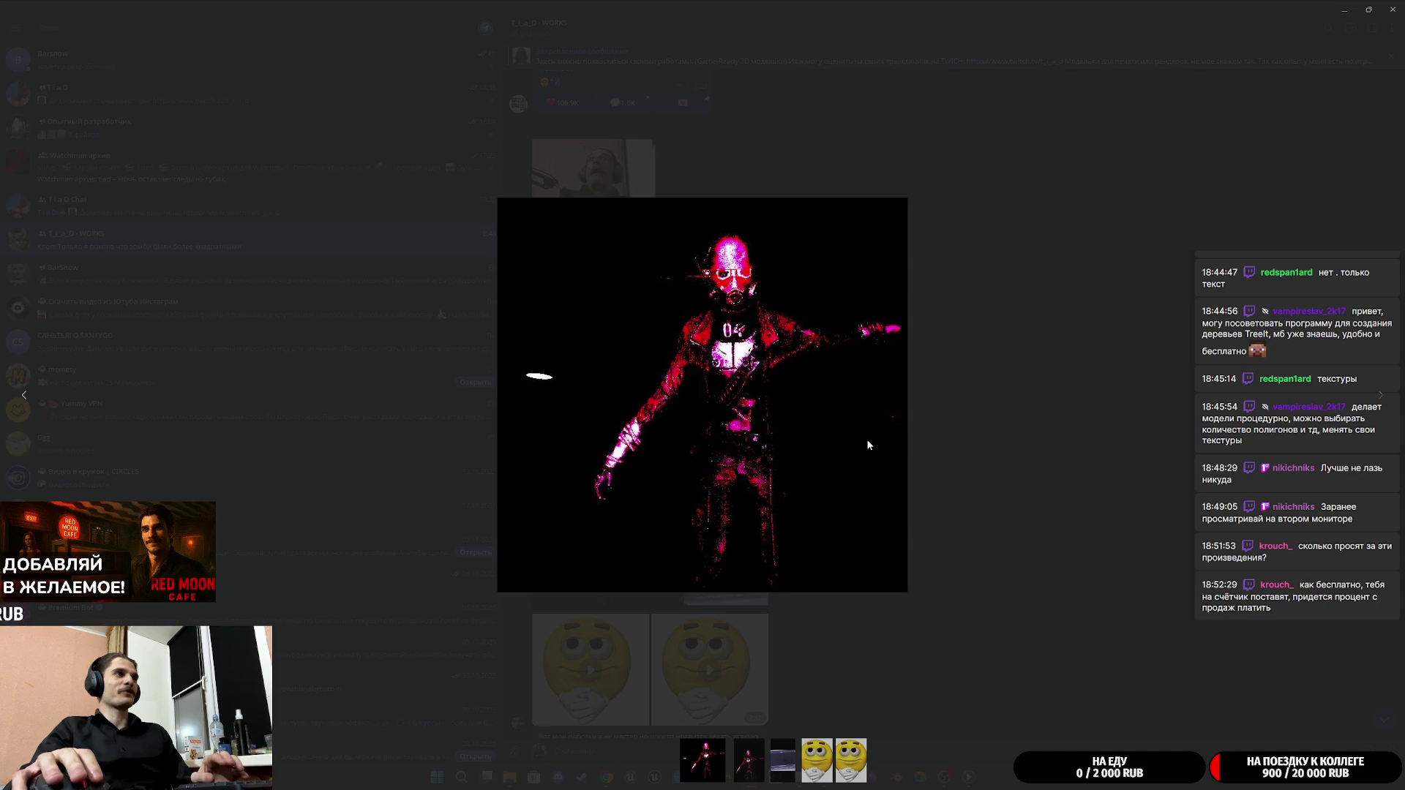
key(Right)
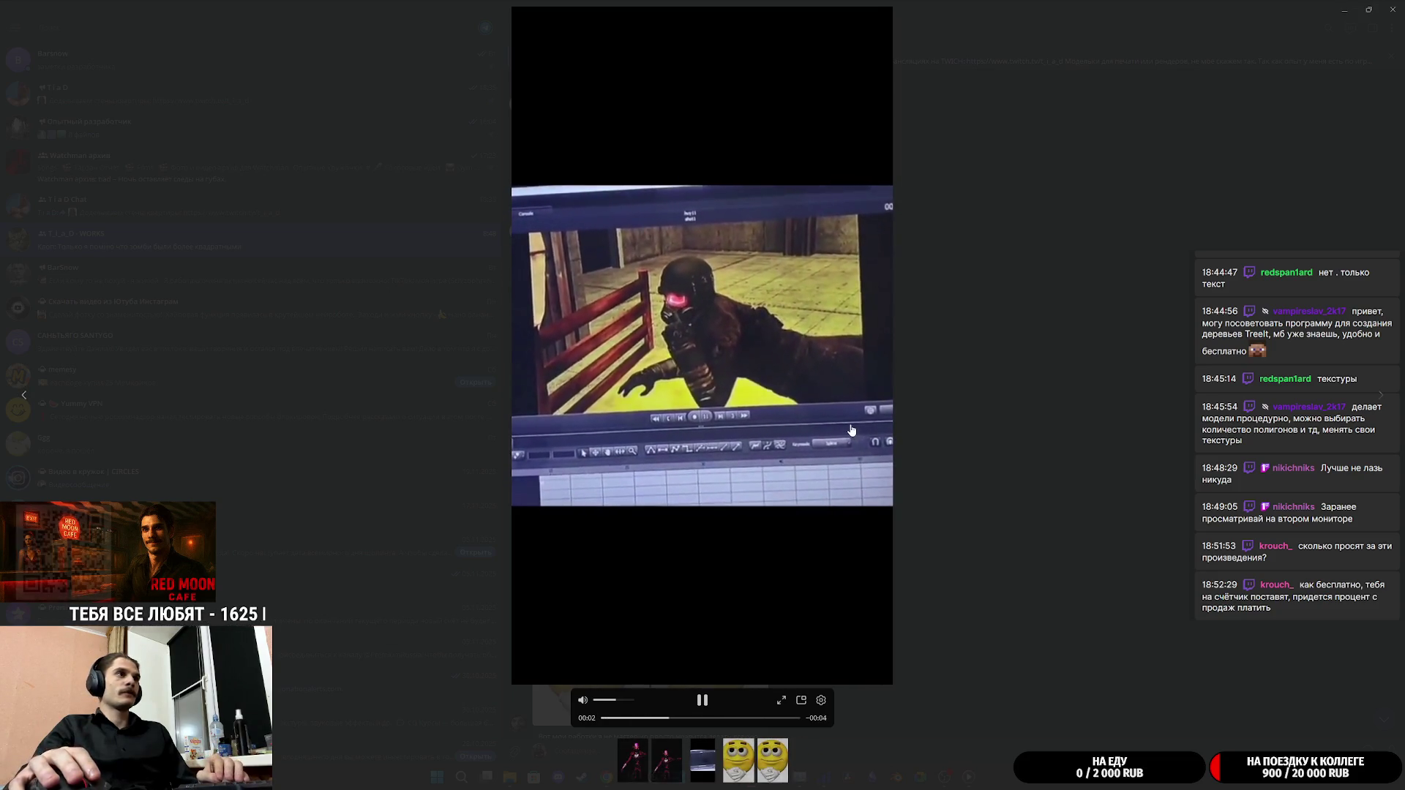
click(924, 442)
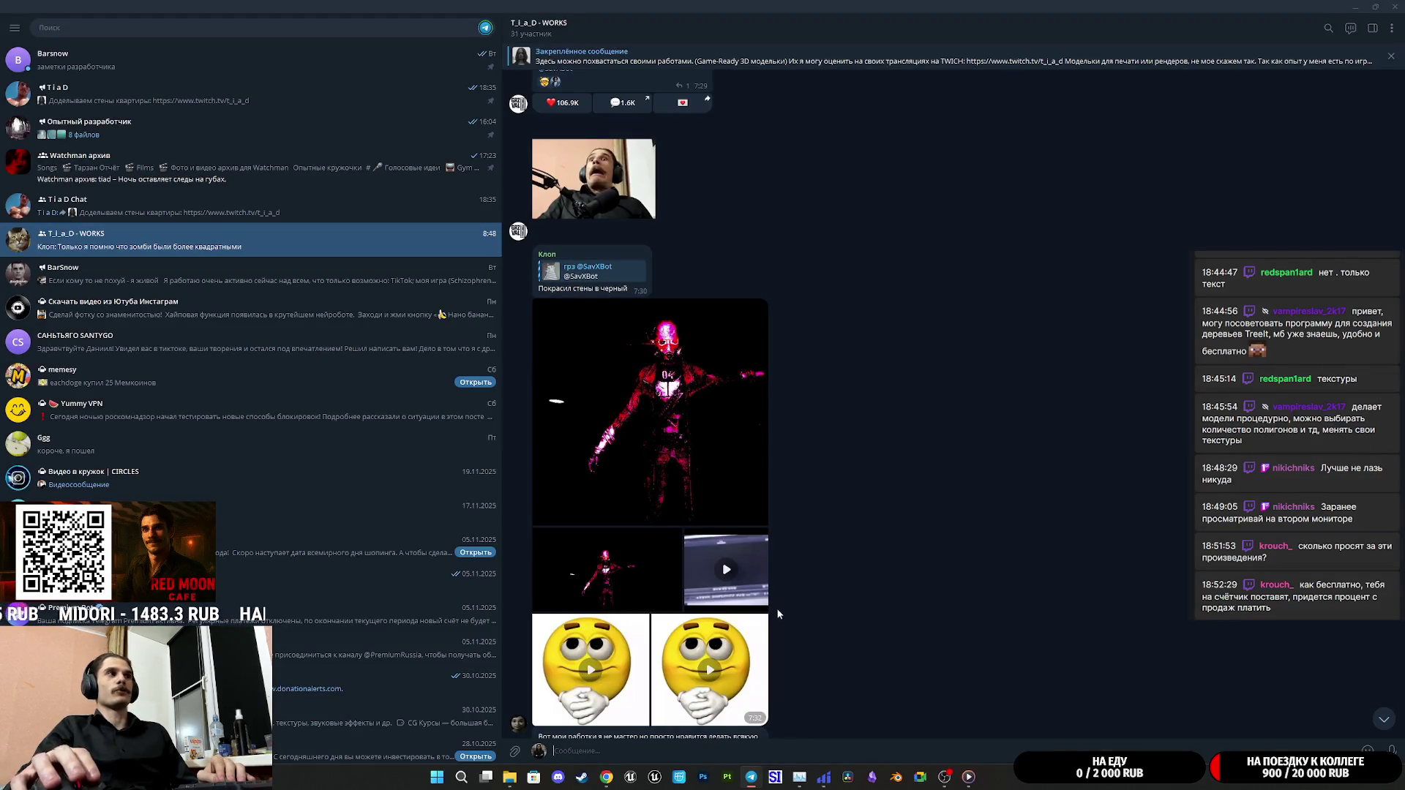
Switch to the browser, then bring Telegram Desktop back maximized in front
key(alt+Tab)
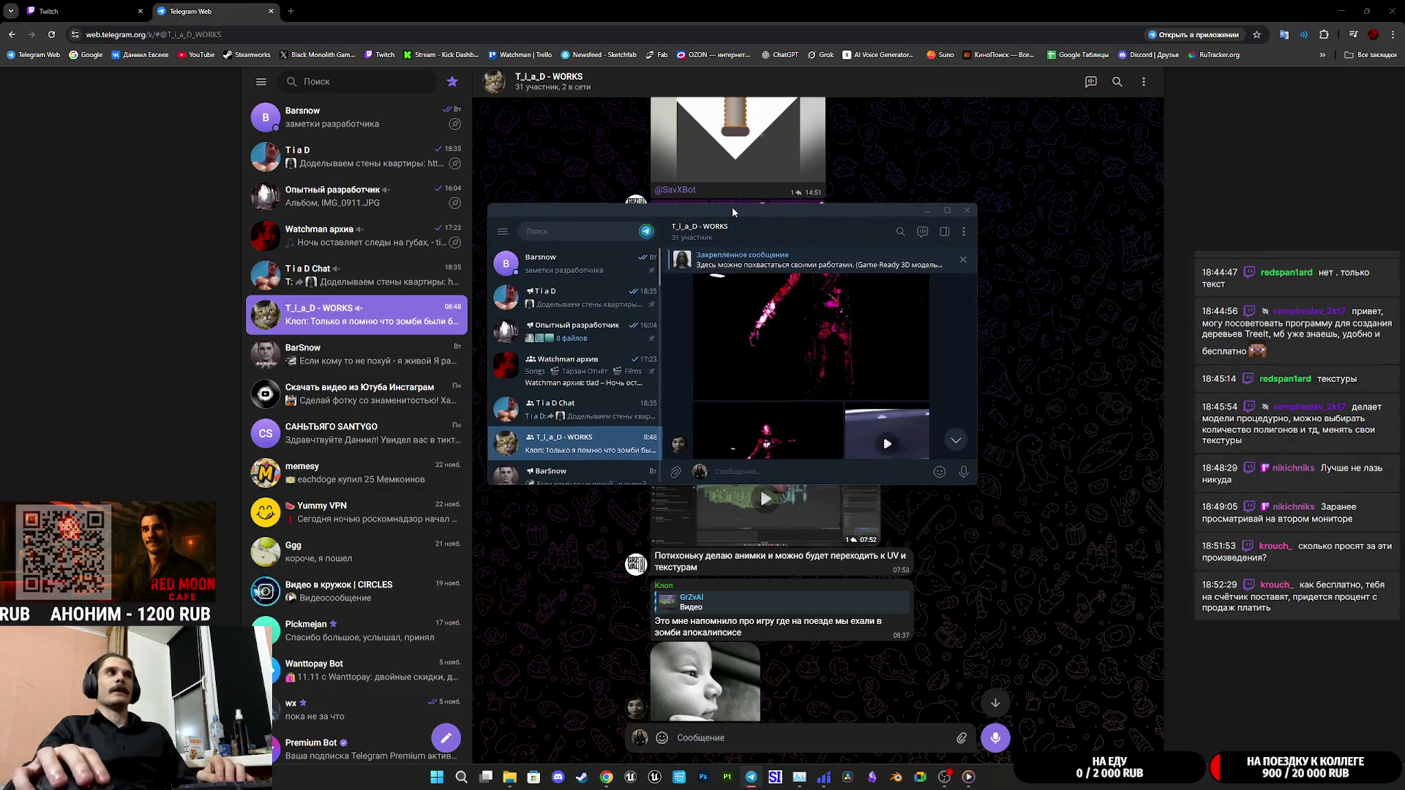
double_click(732, 206)
scroll(908, 419, up, 5)
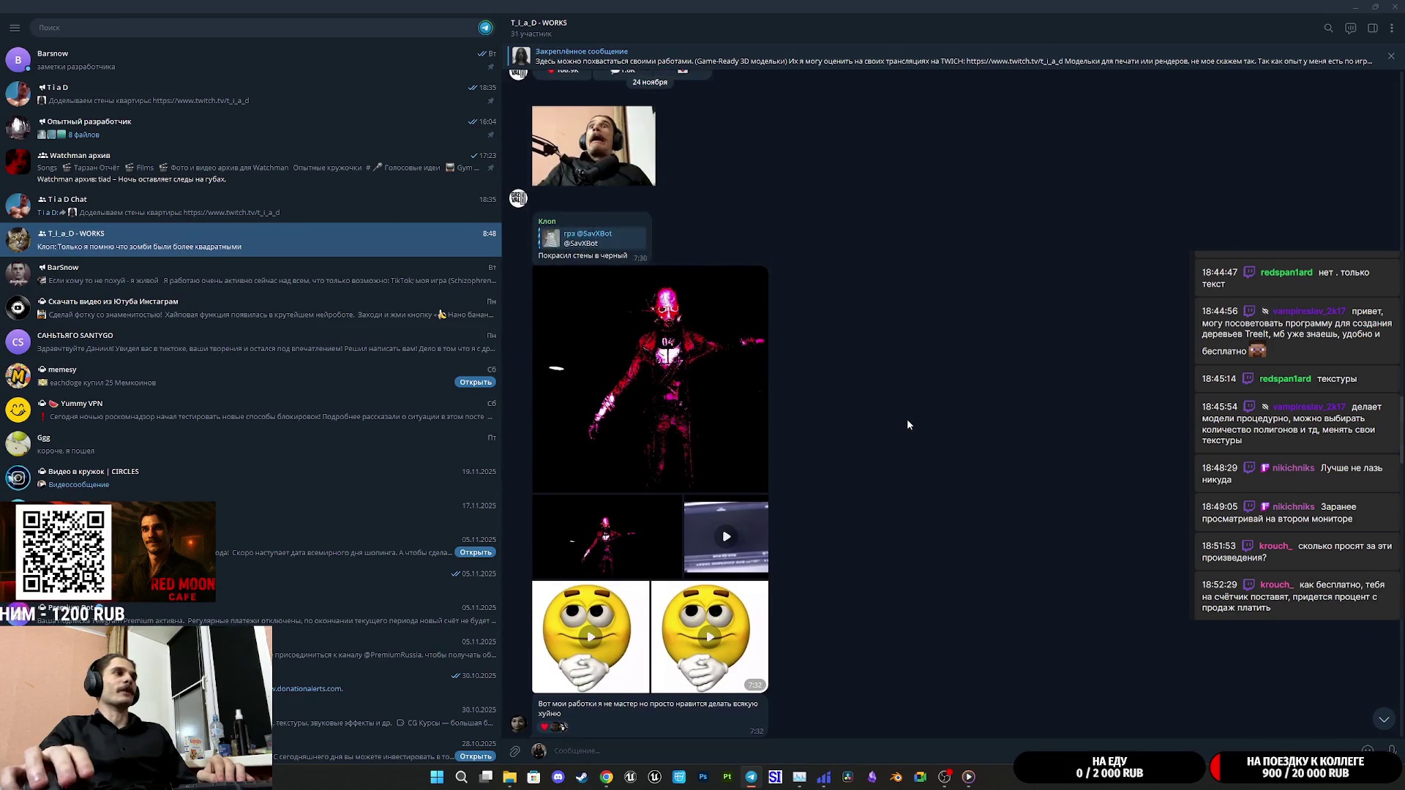
Look at the white cabinet model render and the neighbouring forest signpost photo in the viewer
scroll(907, 424, up, 5)
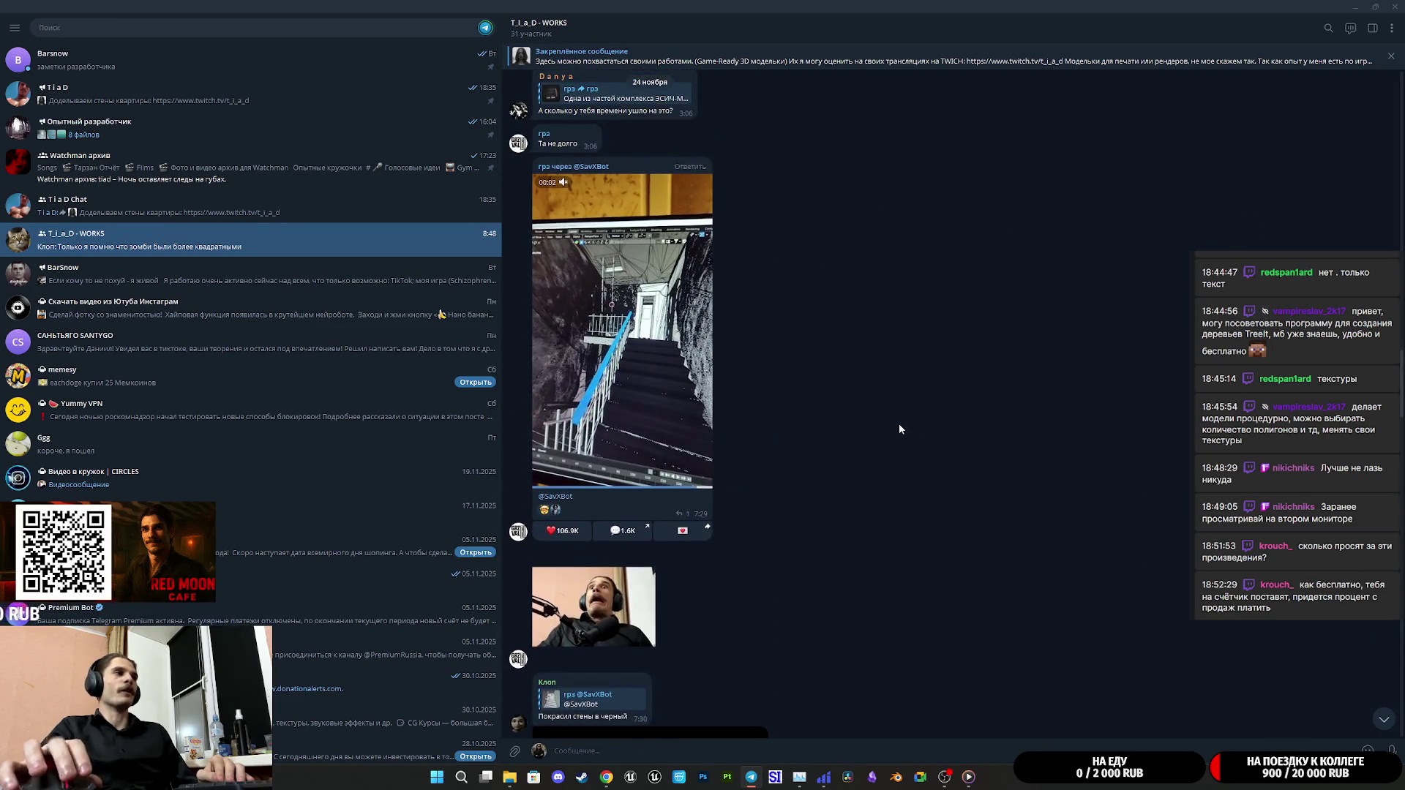
scroll(901, 429, up, 4)
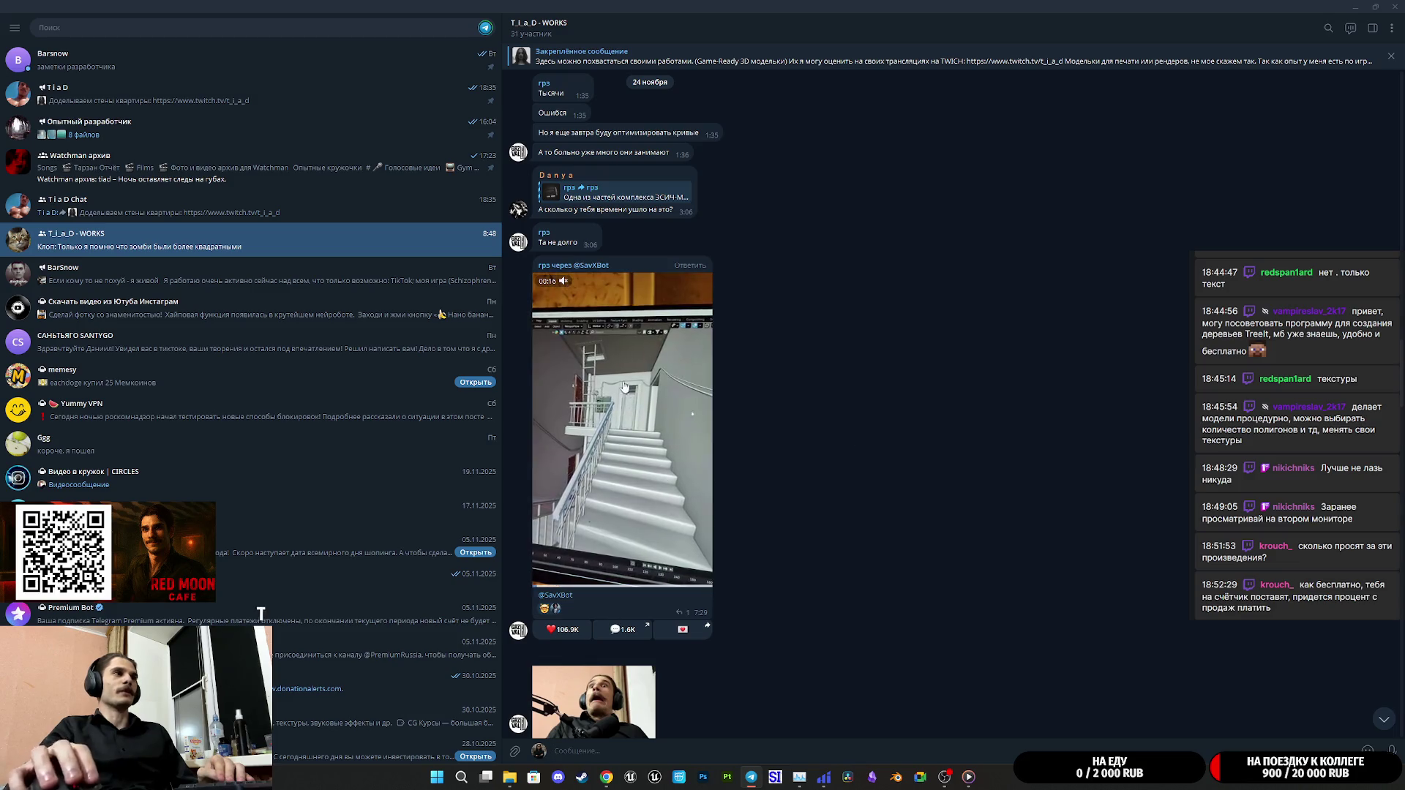
scroll(659, 556, up, 5)
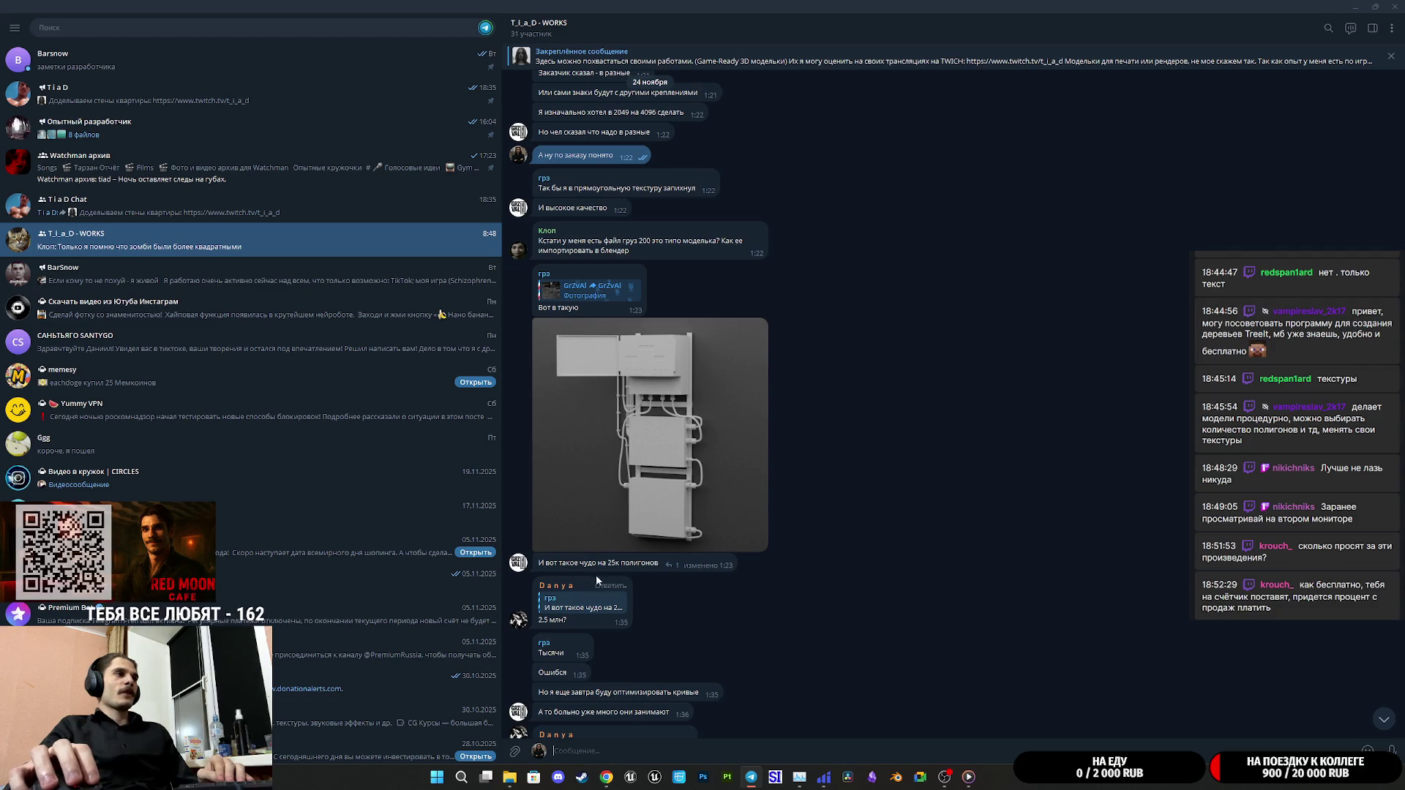
click(660, 440)
key(Left)
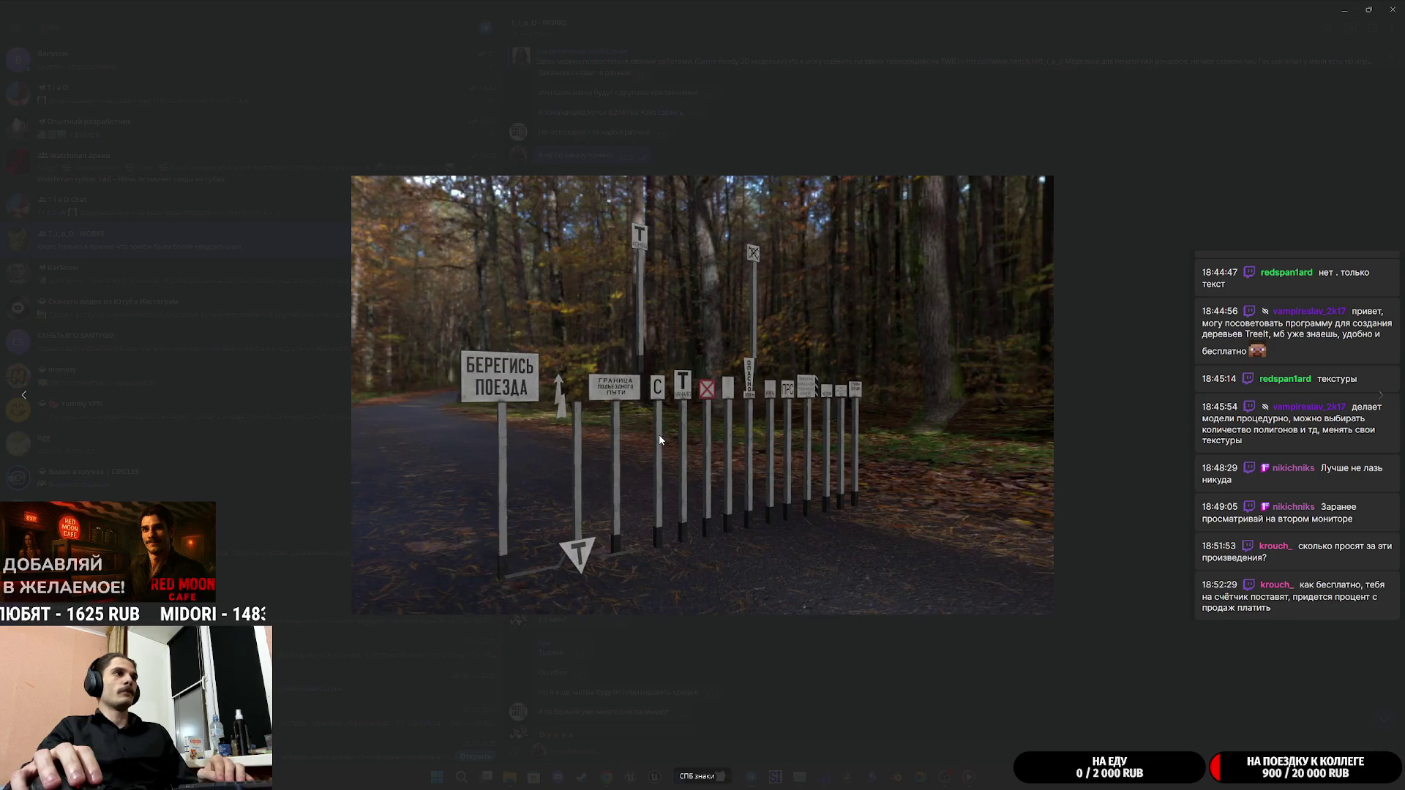
key(Right)
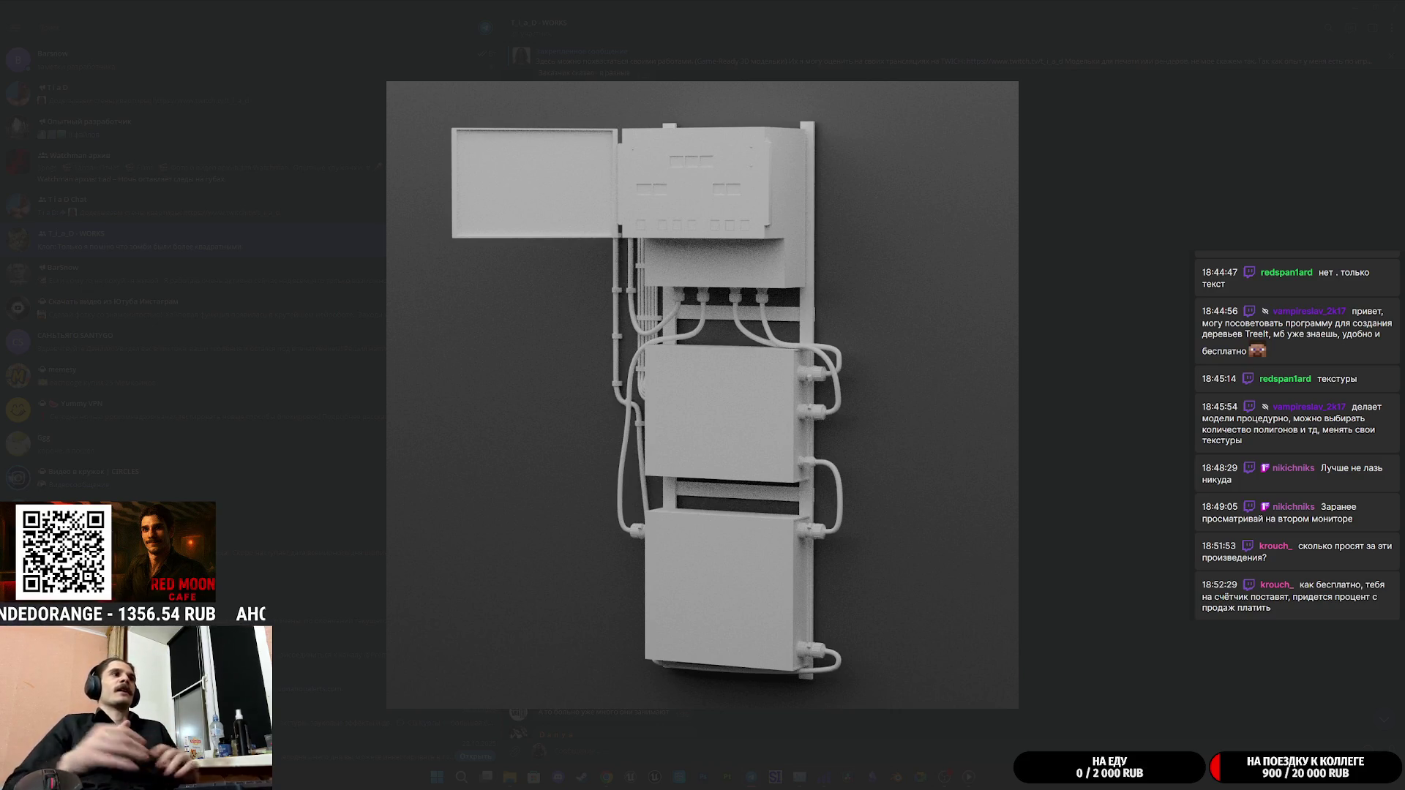
click(1088, 378)
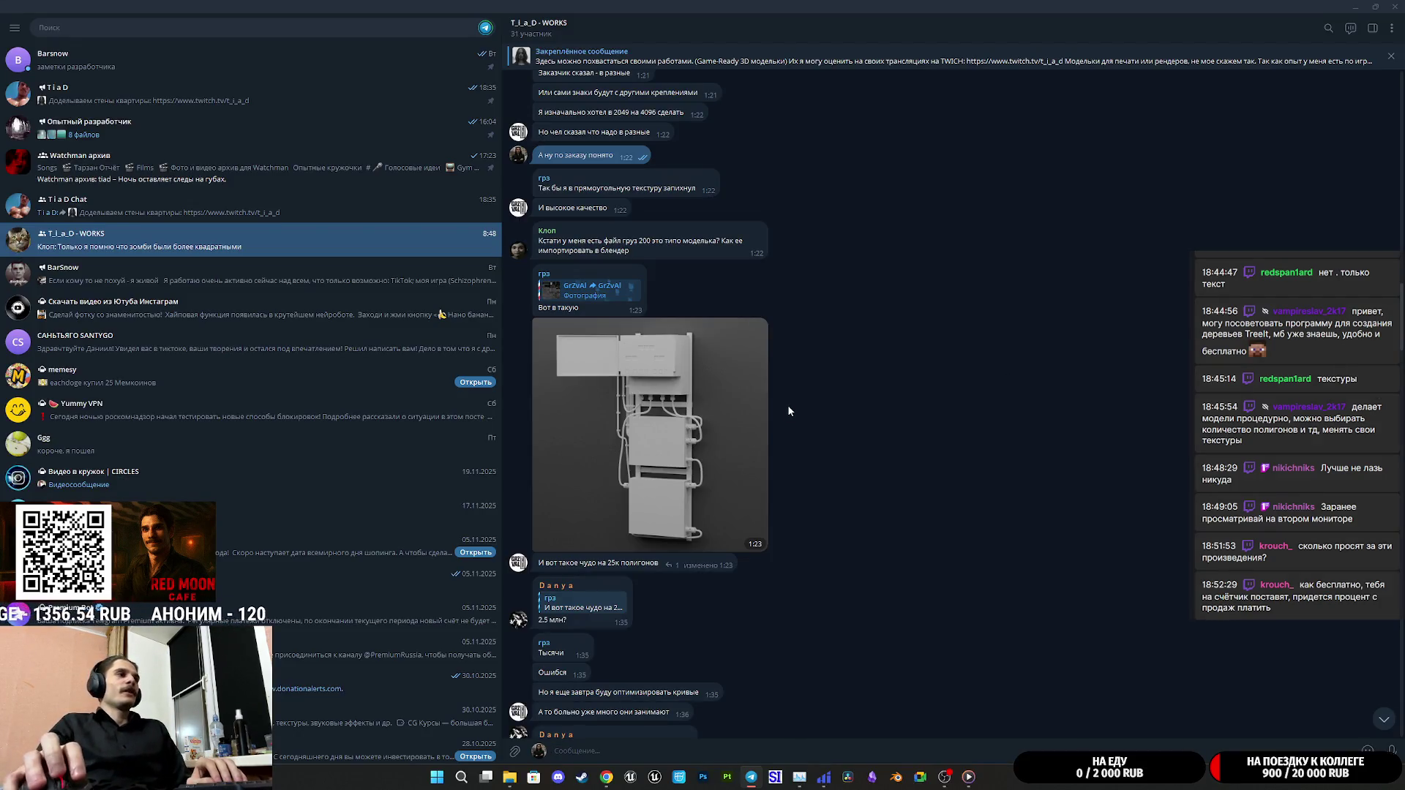
Locate the forwarded 'СПБ знаки' railway-signs photo and open it full size
scroll(788, 405, down, 2)
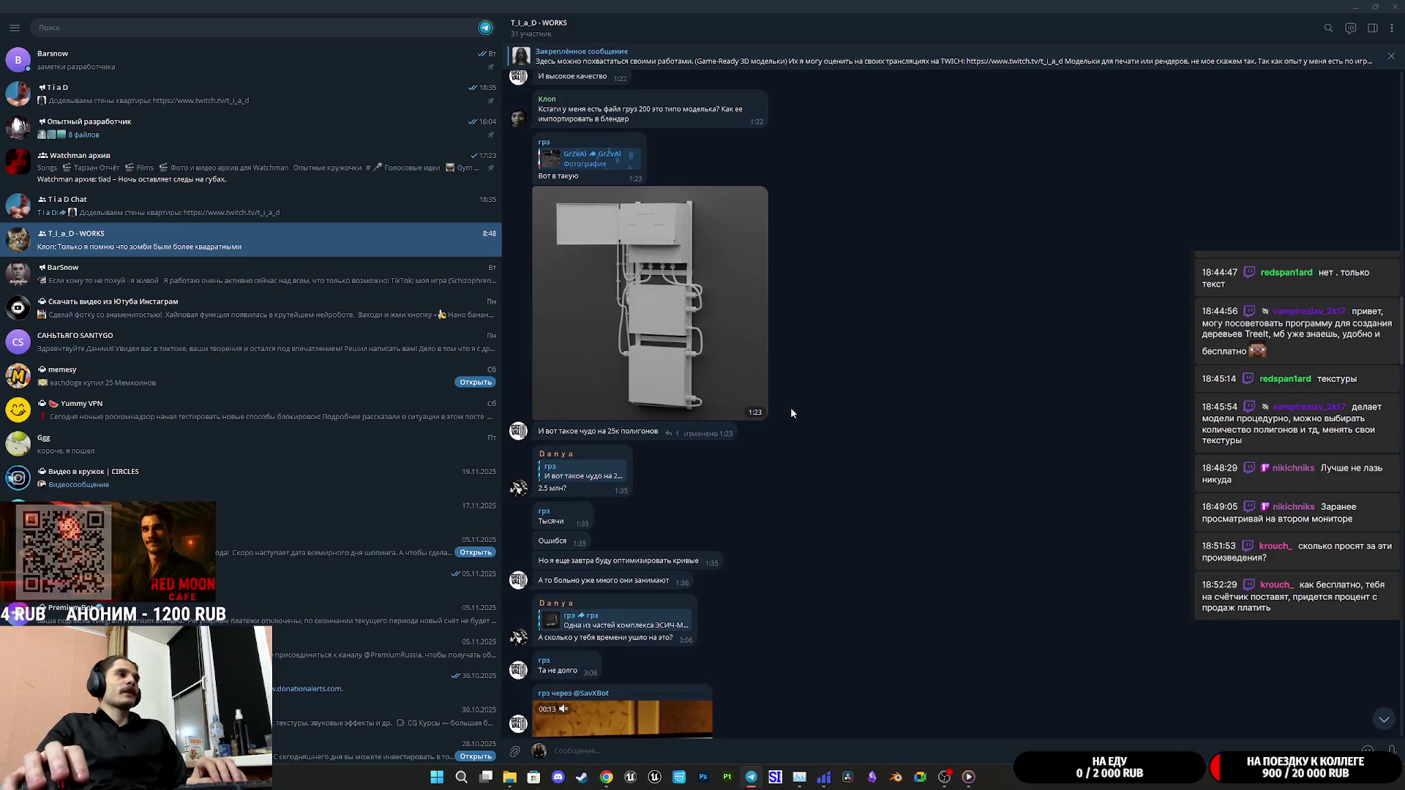
scroll(790, 410, down, 2)
scroll(795, 412, up, 7)
scroll(800, 412, up, 5)
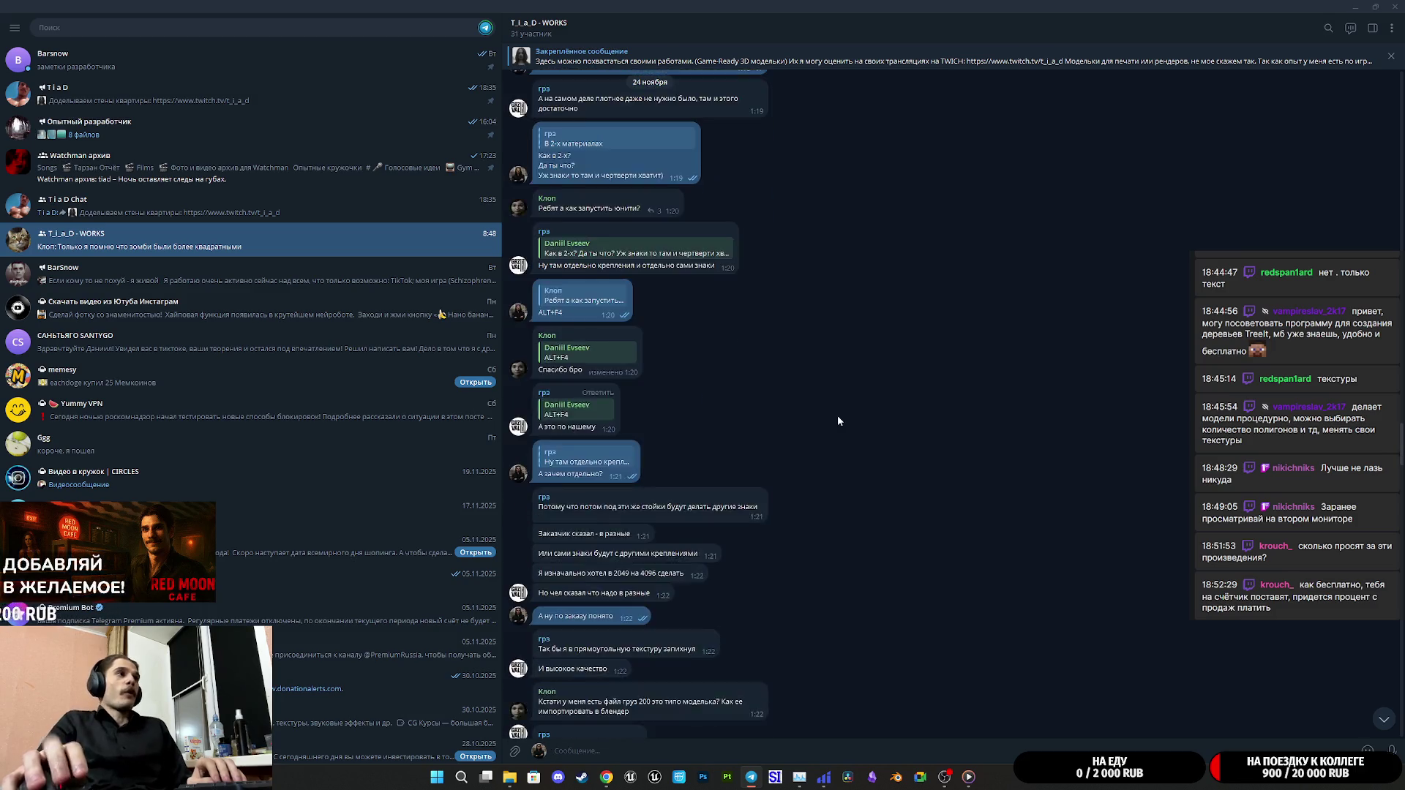
scroll(838, 417, down, 10)
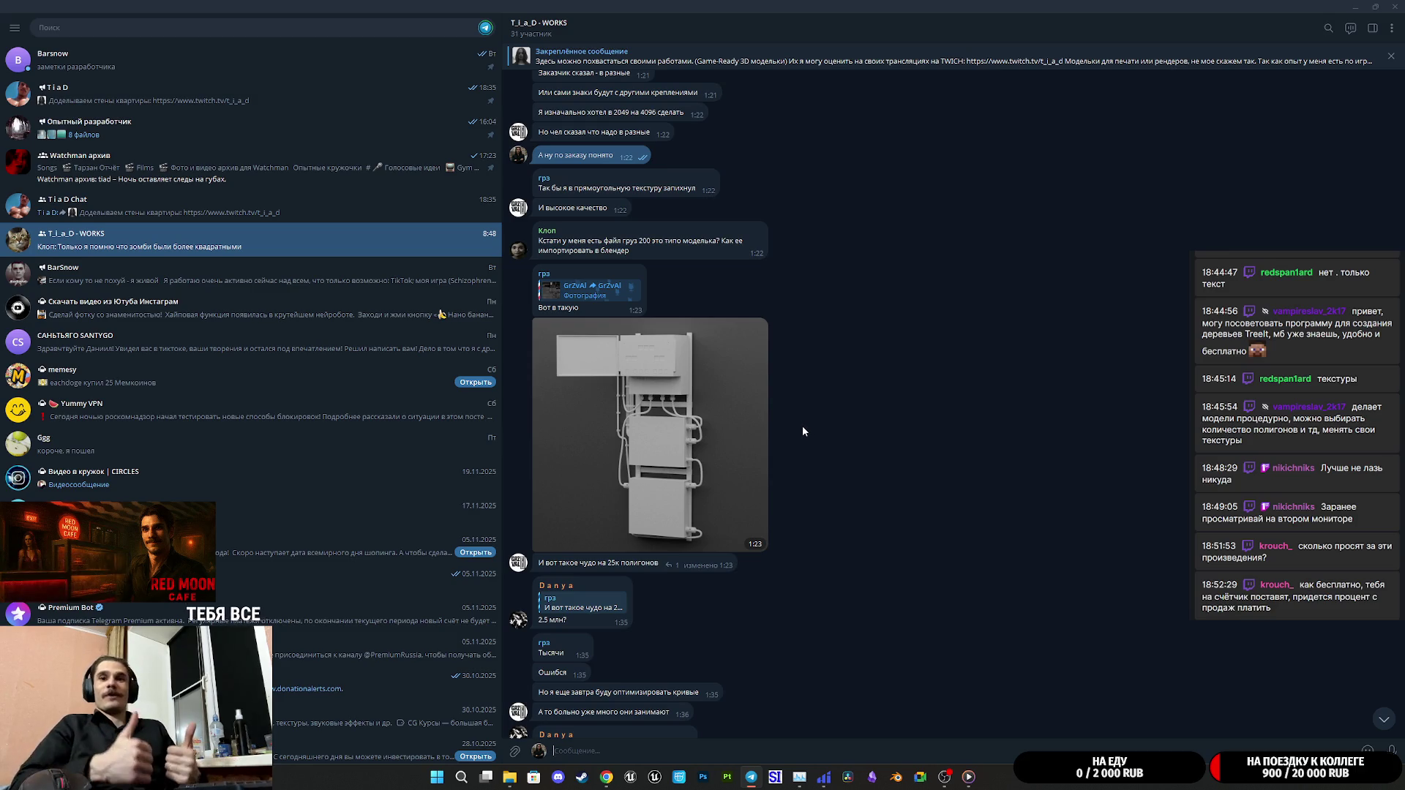
scroll(798, 439, up, 5)
scroll(795, 458, up, 15)
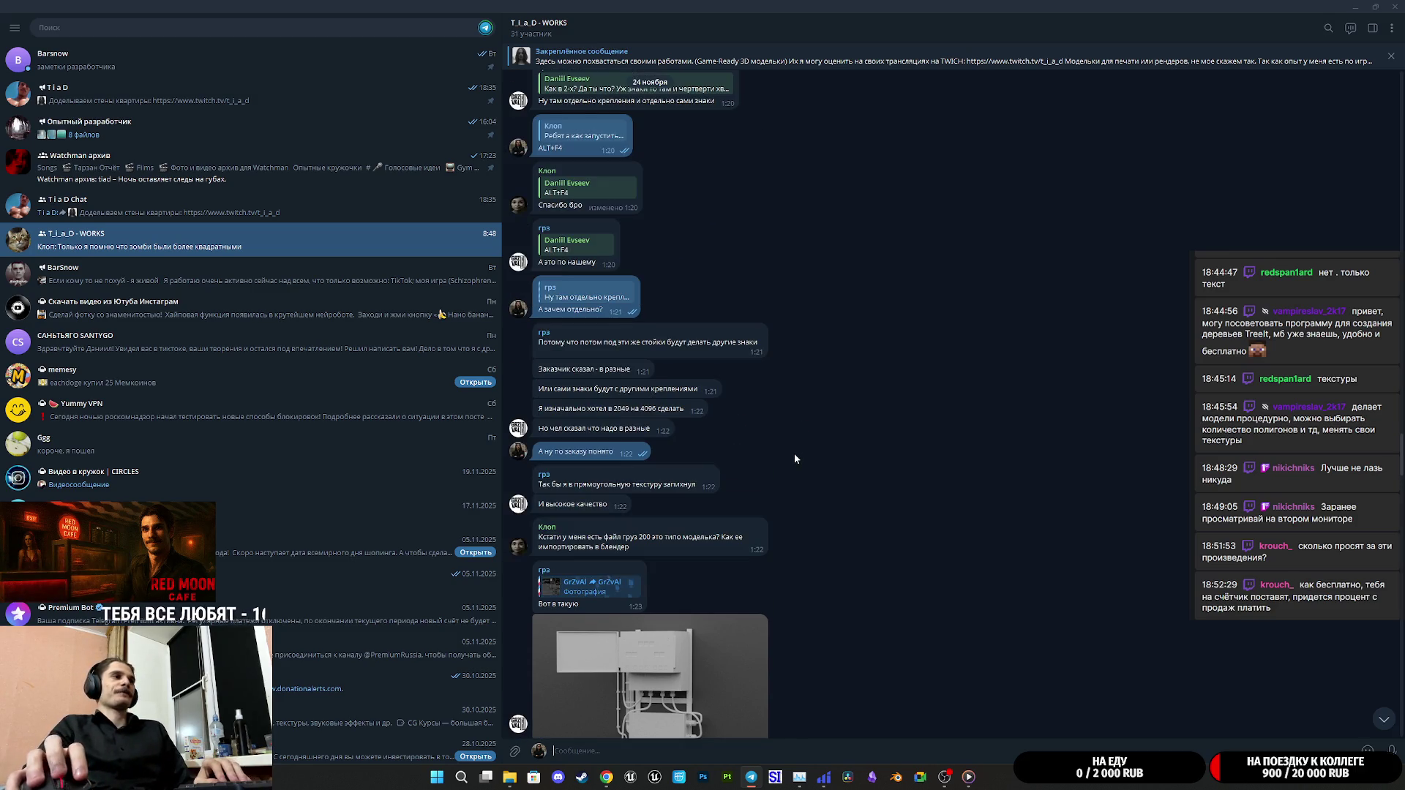
scroll(783, 454, up, 3)
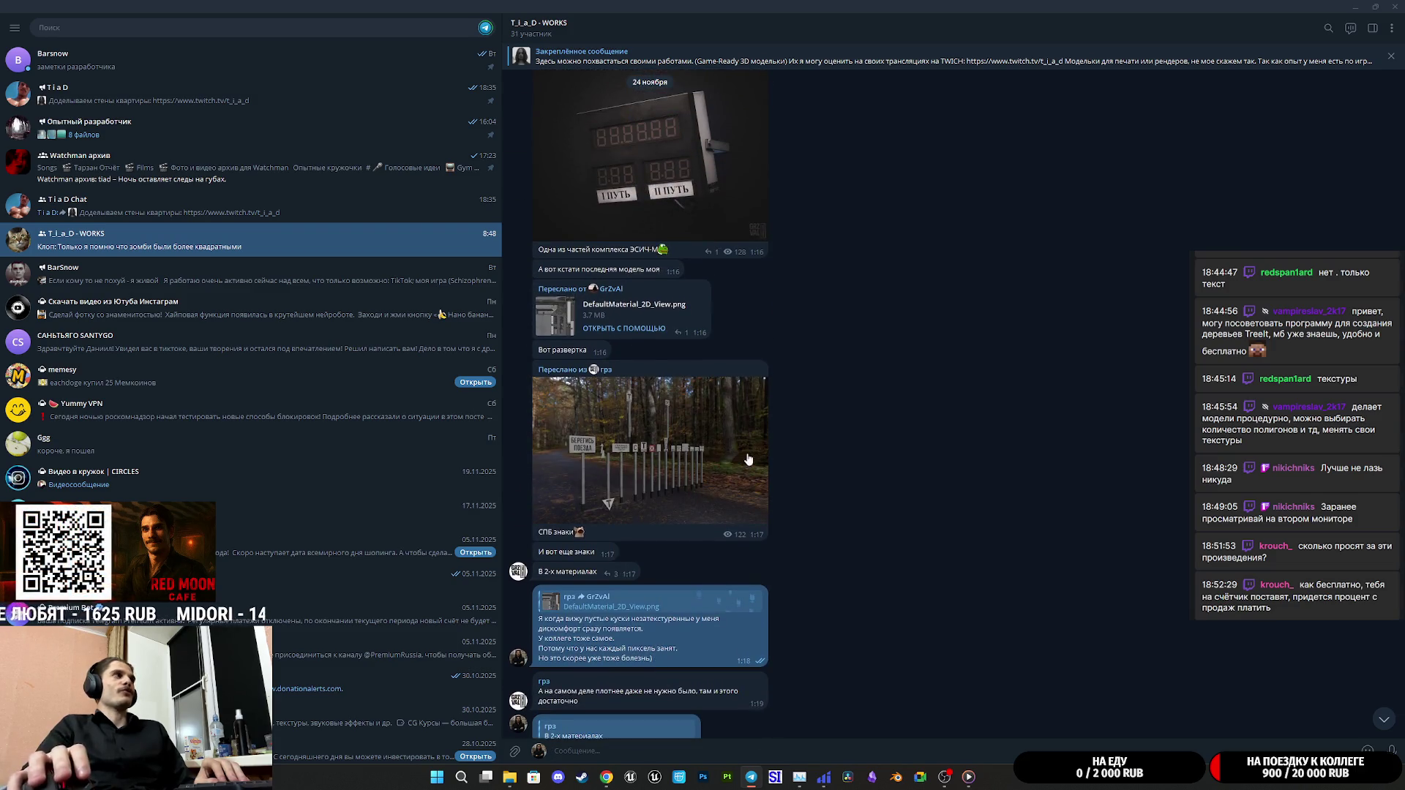
click(699, 448)
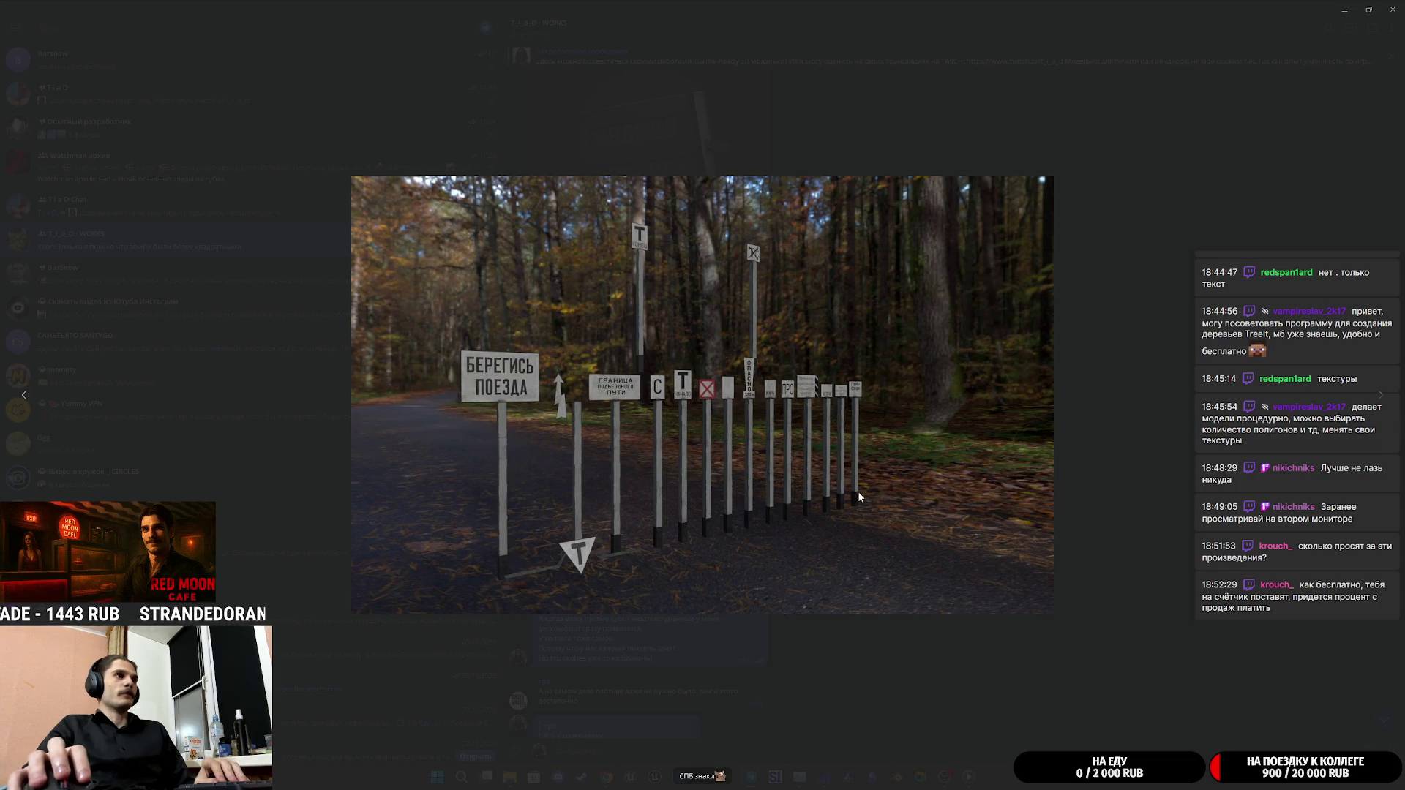
Close the photo and put a heart reaction on the 'В 2-х материалах' message
click(902, 666)
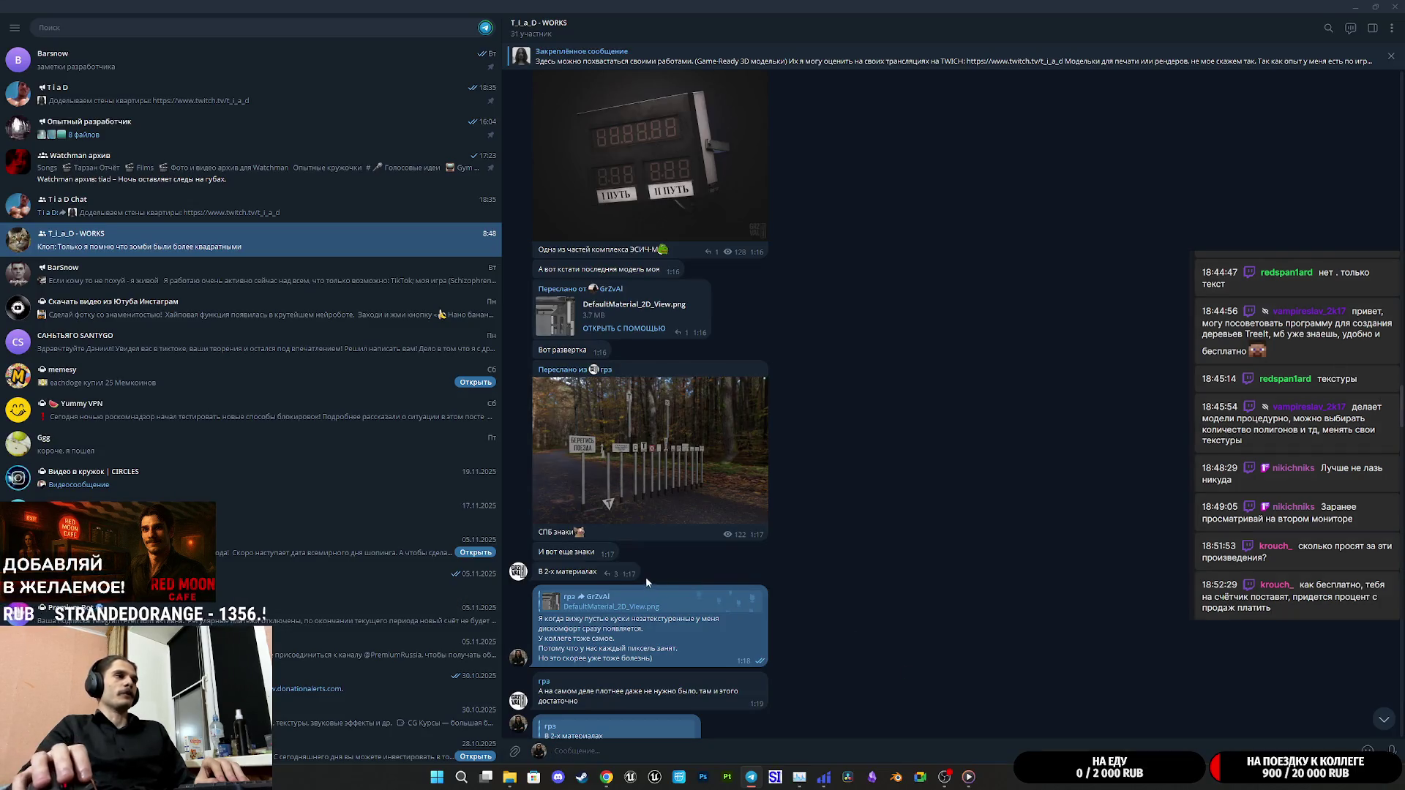
double_click(624, 578)
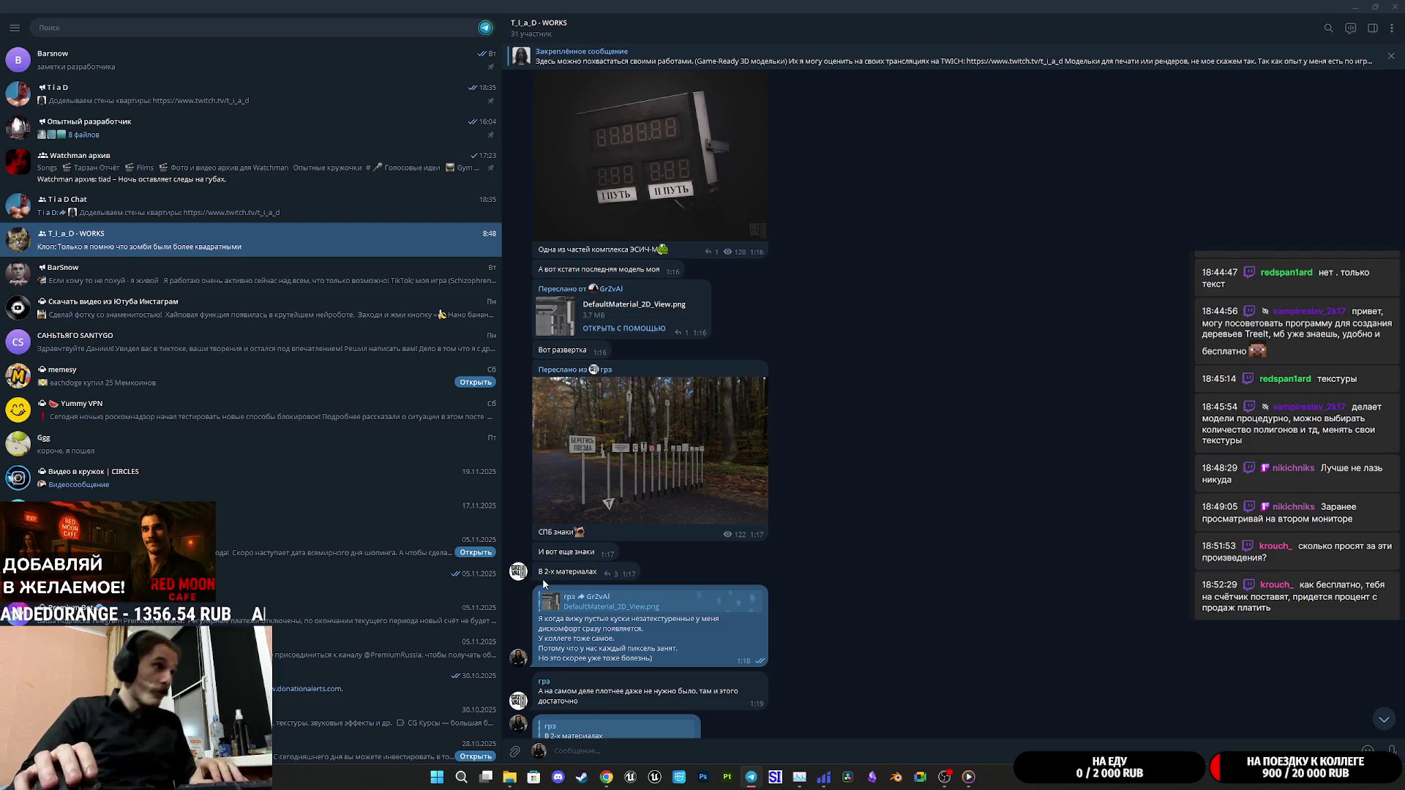
drag(540, 572, 597, 576)
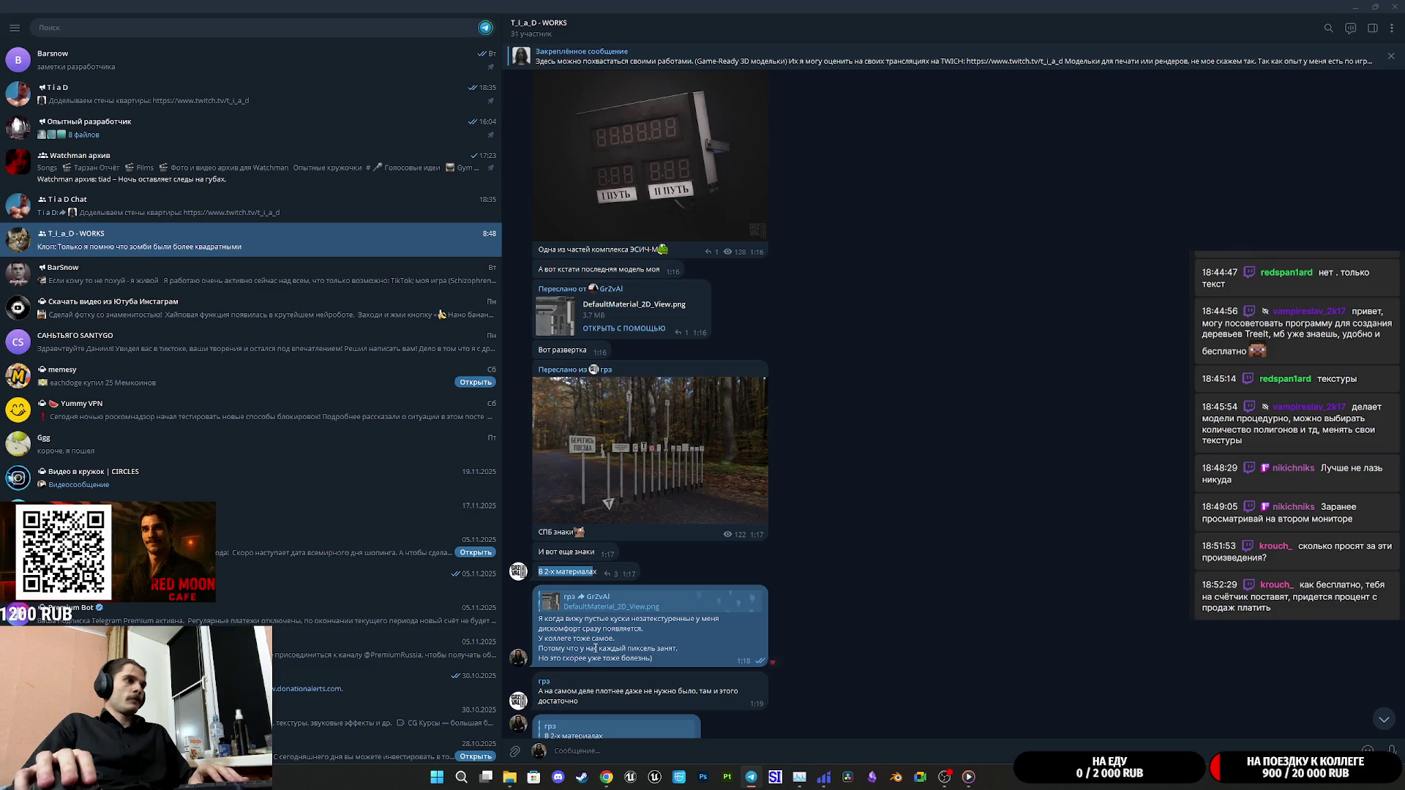
View the counter display photo full screen, then close it
scroll(595, 648, down, 1)
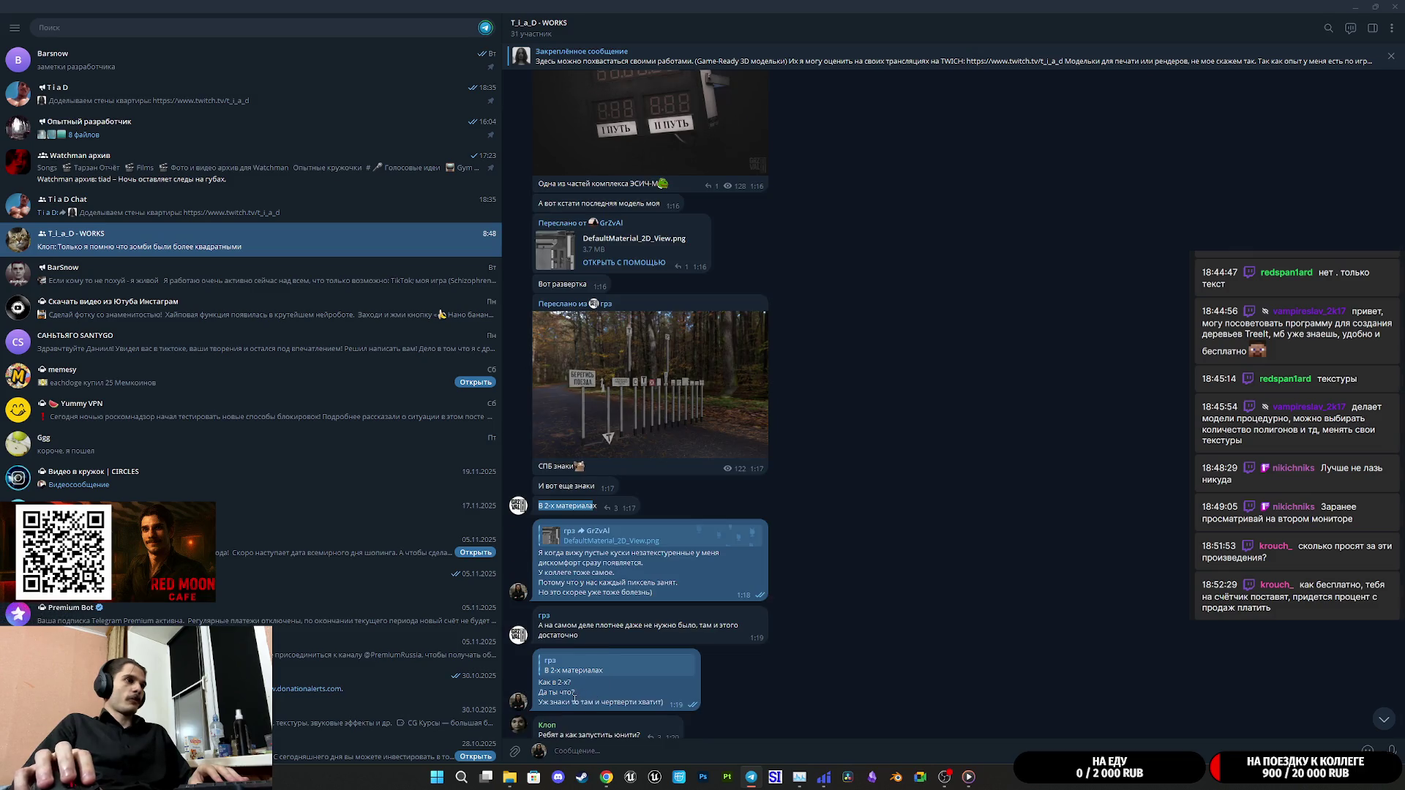
scroll(582, 711, down, 1)
scroll(674, 662, down, 1)
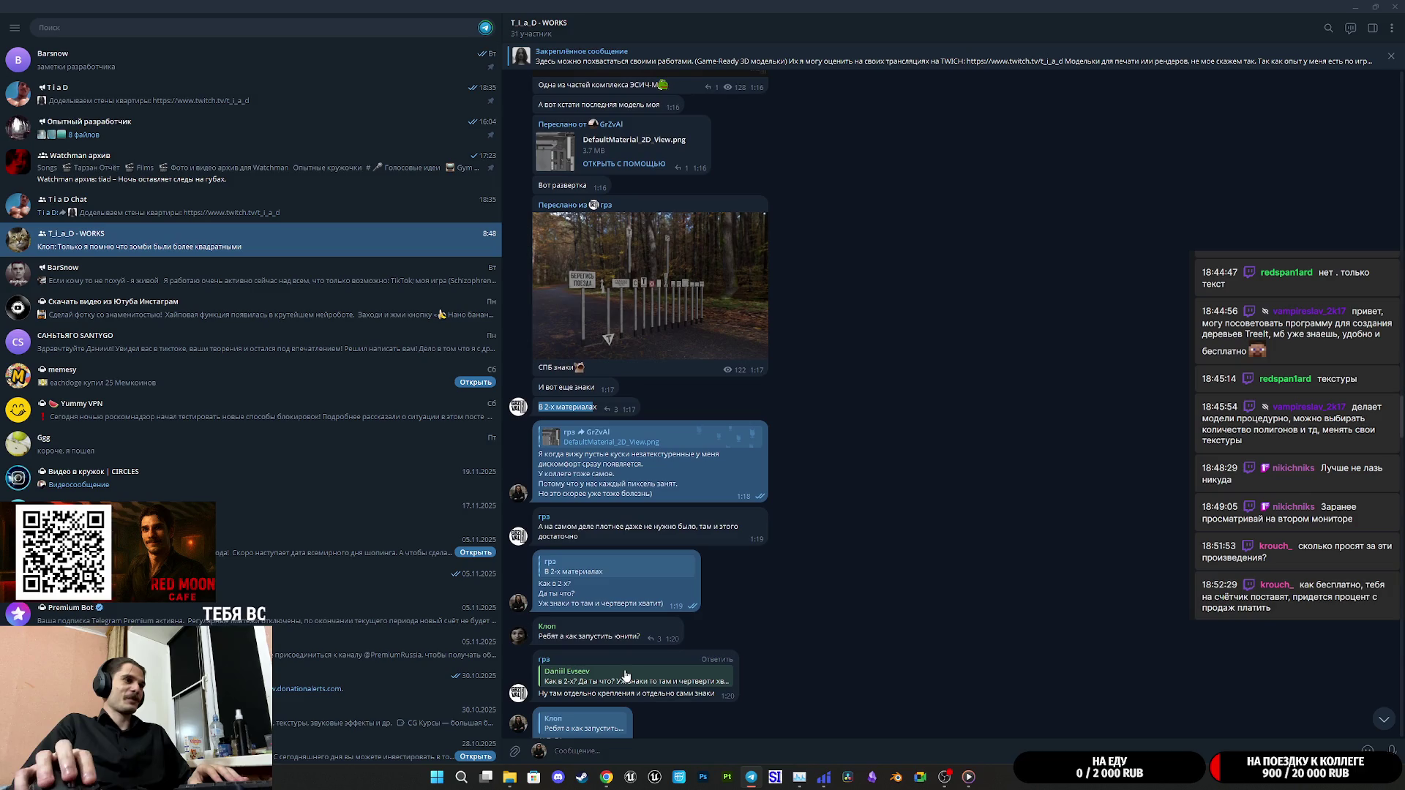
scroll(634, 644, down, 1)
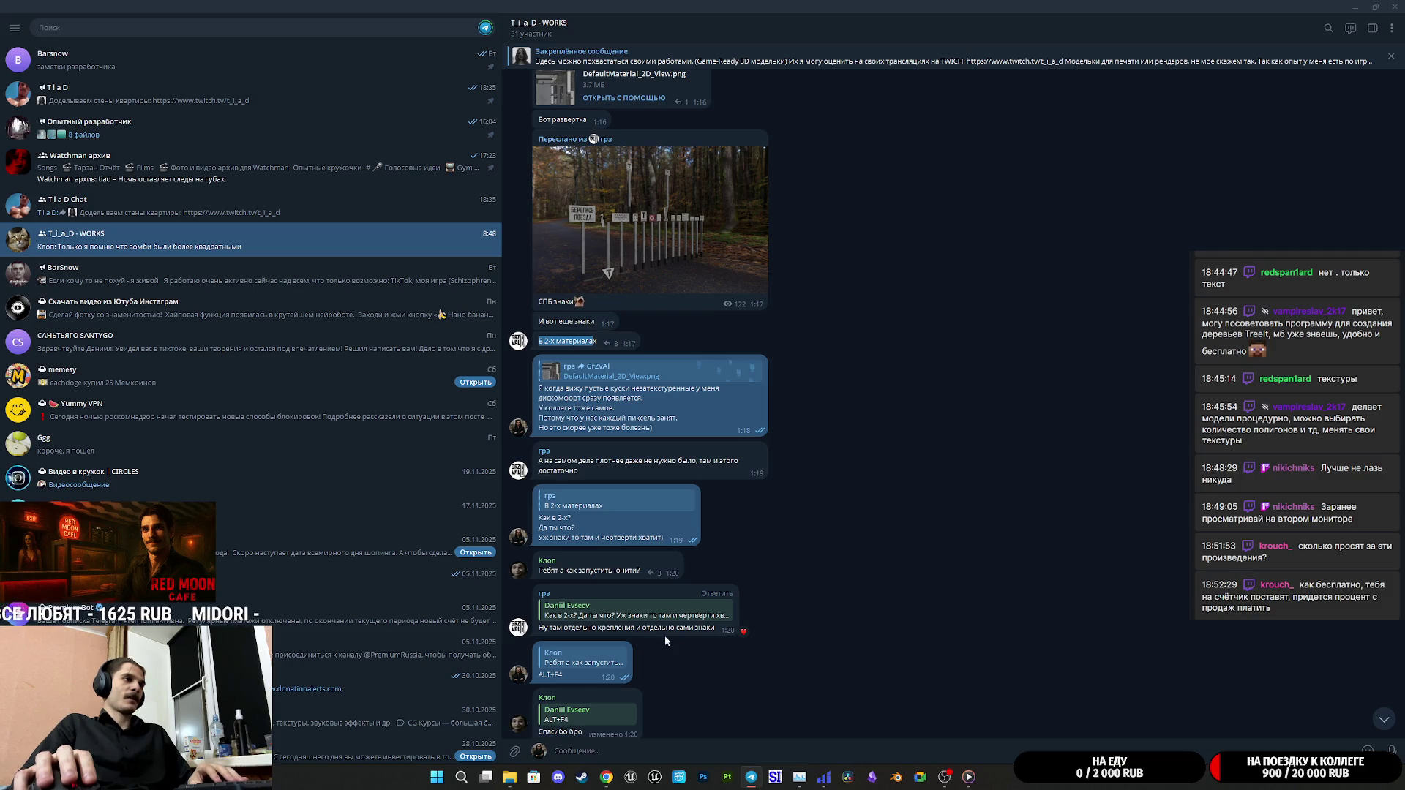
scroll(875, 666, up, 6)
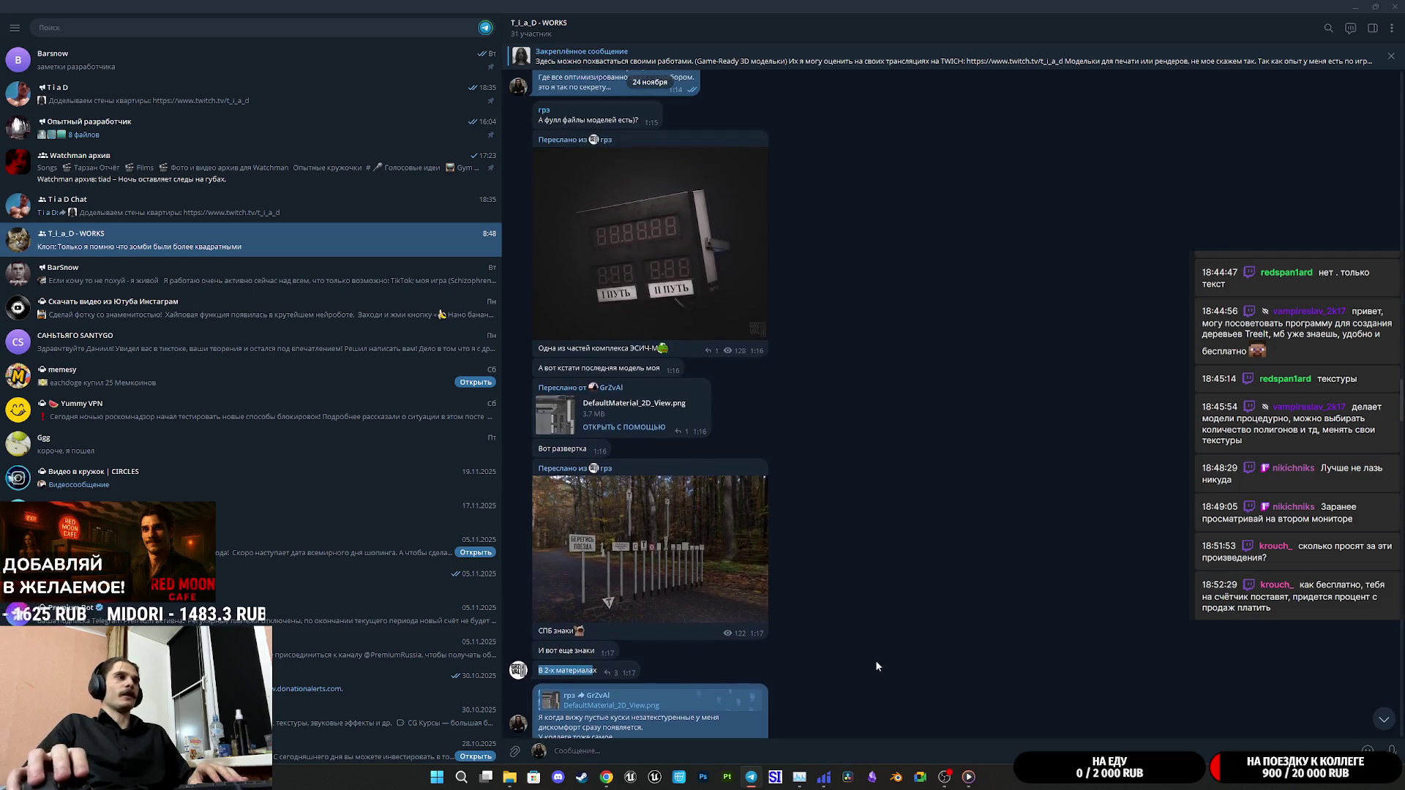
scroll(875, 660, up, 1)
scroll(776, 621, up, 1)
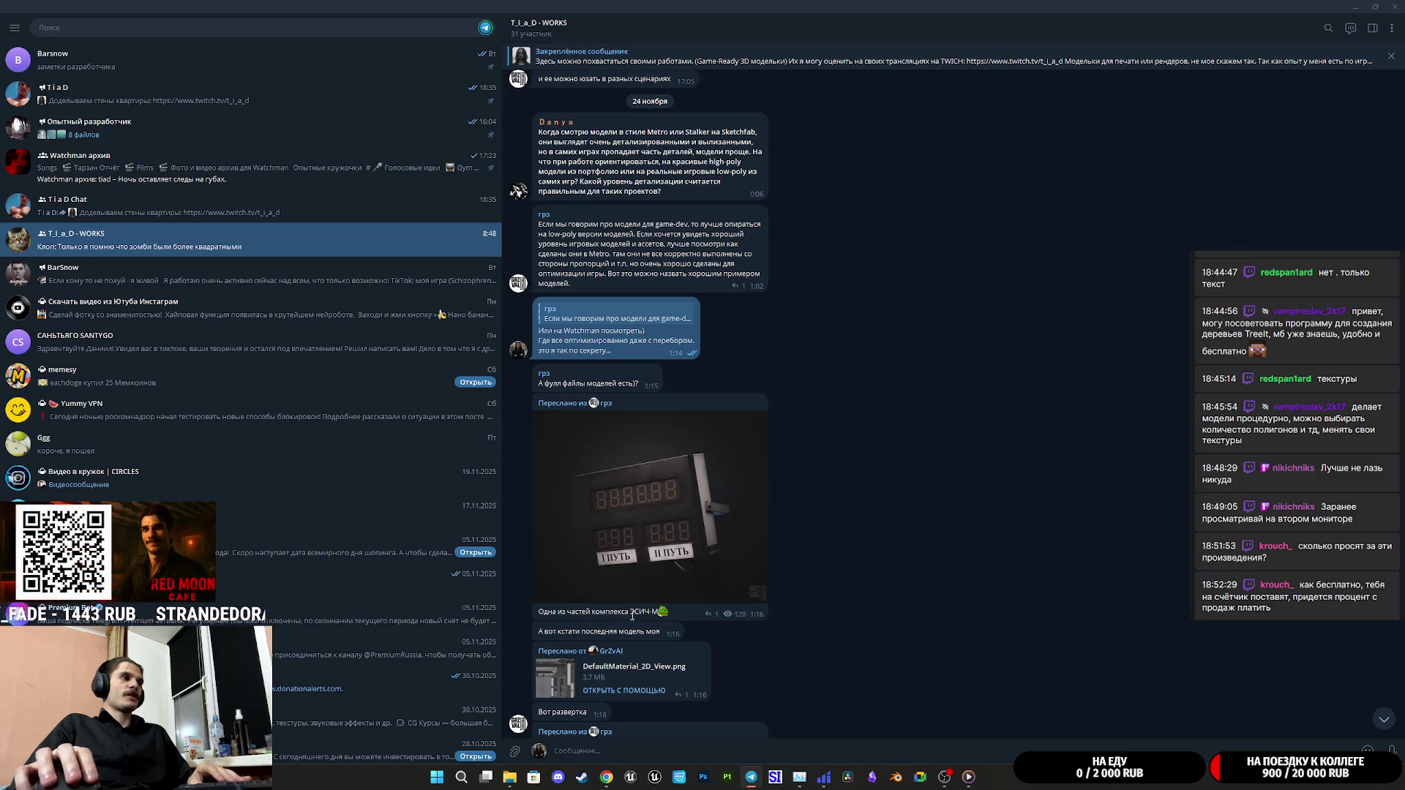
click(656, 547)
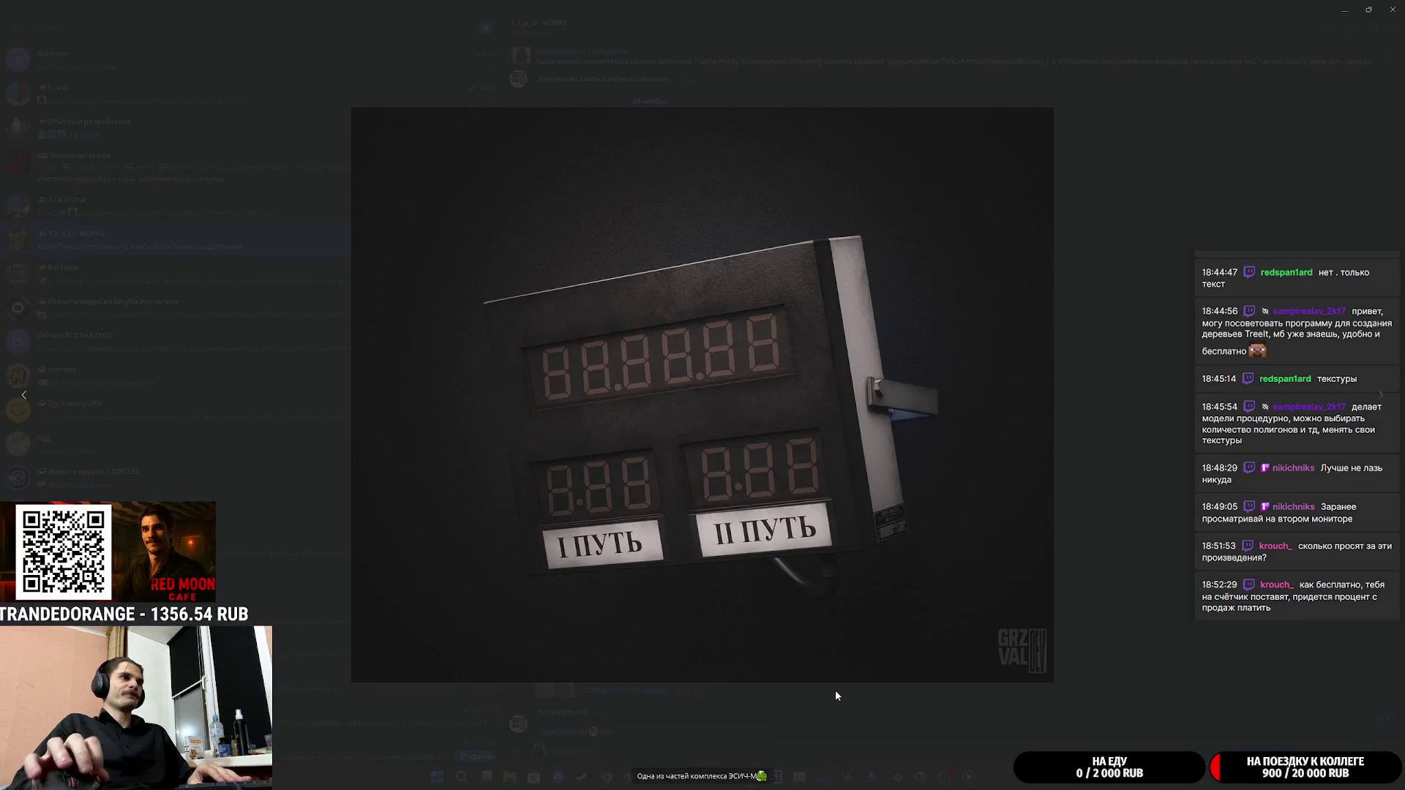
click(909, 730)
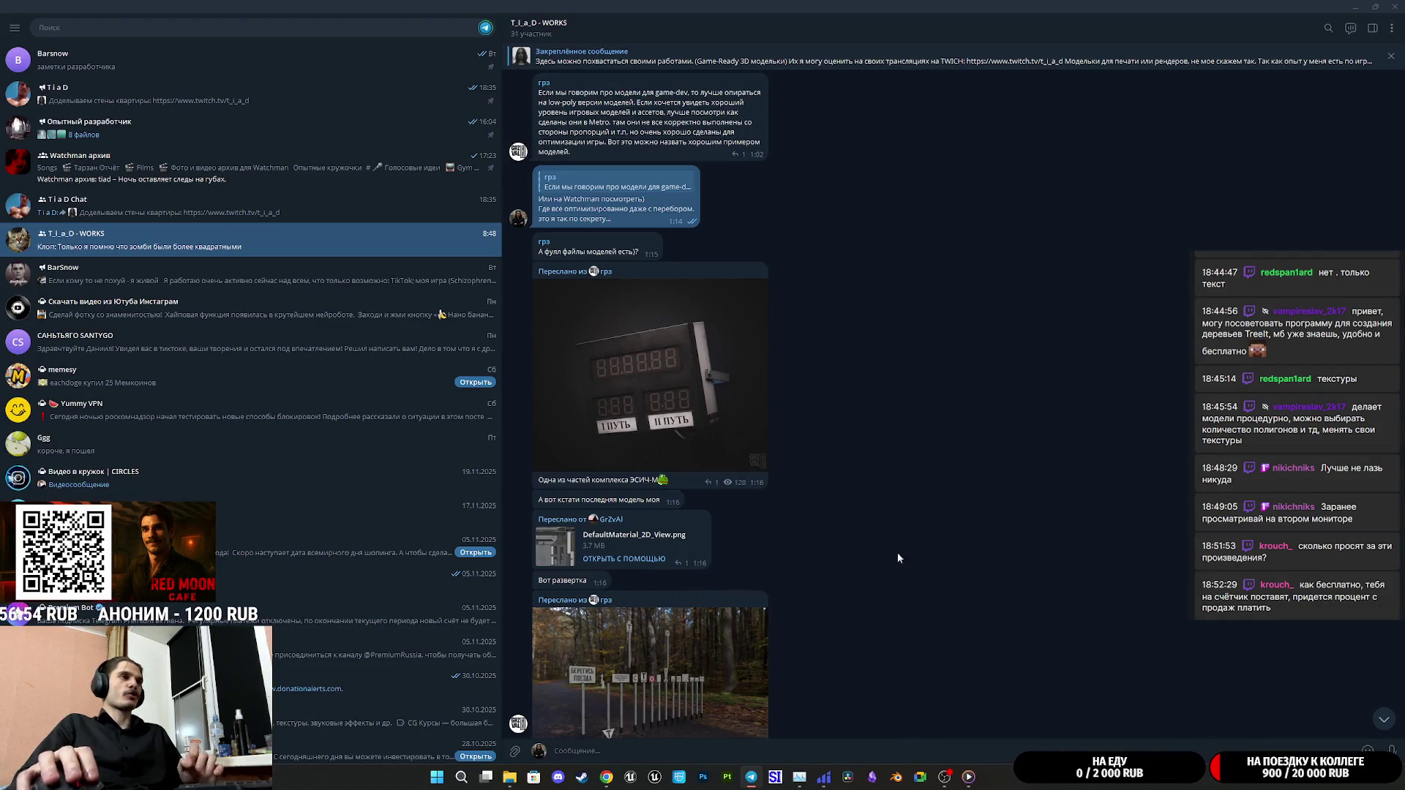
Open the 23 November green-screen robot render album full screen
scroll(748, 518, up, 2)
scroll(780, 541, up, 6)
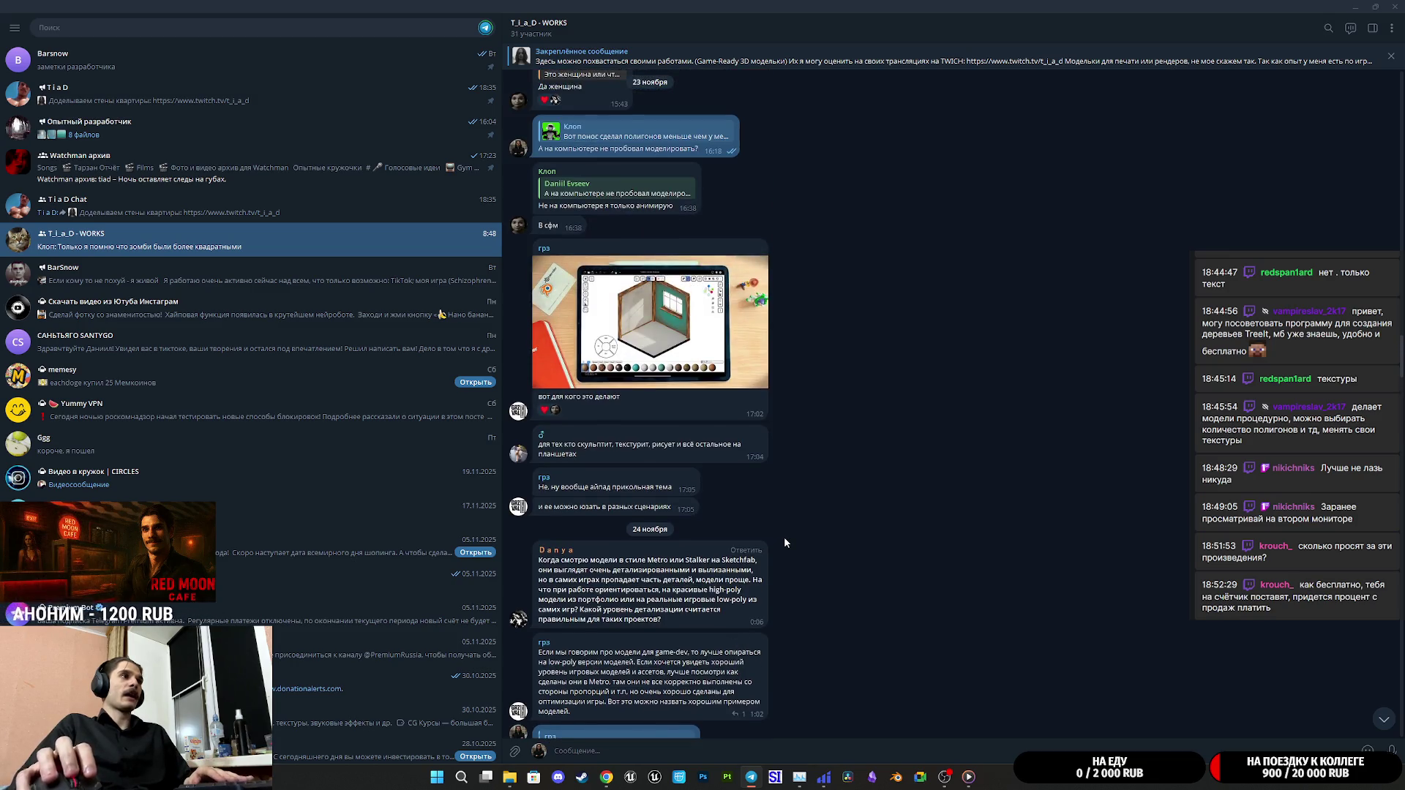
scroll(786, 537, up, 8)
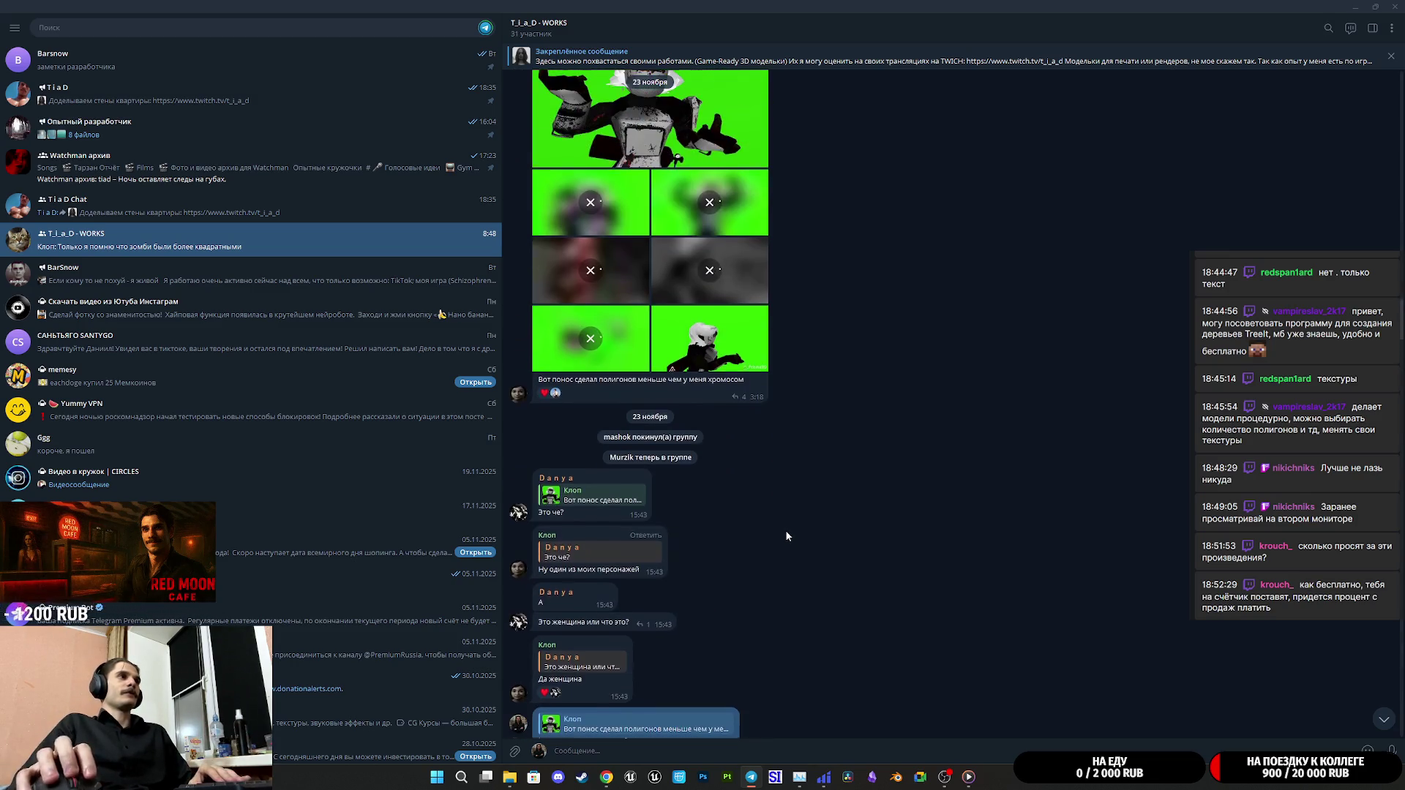
scroll(789, 533, up, 1)
click(693, 279)
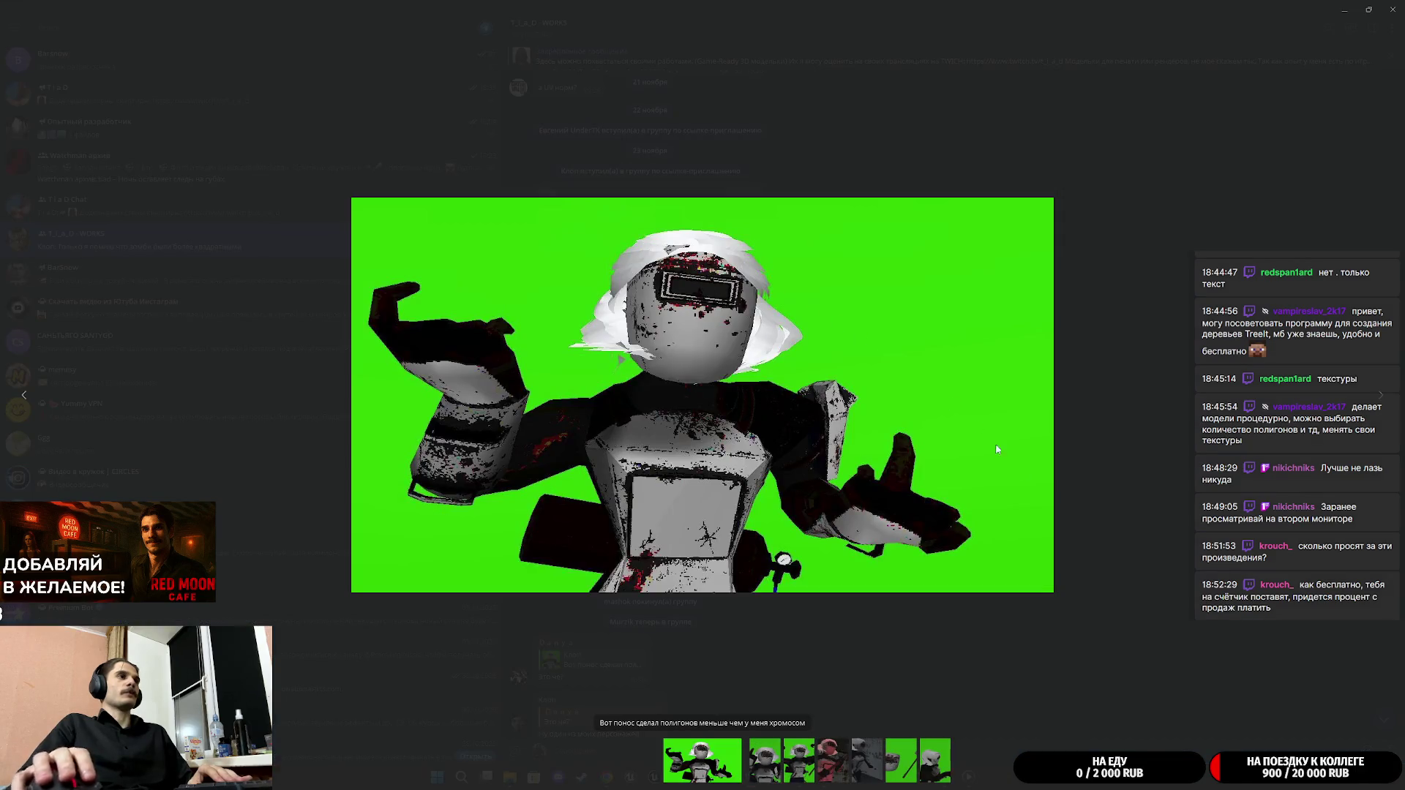
Flip through the album's grey character, mask-and-hammer and green-screen renders
key(Right)
key(Left)
key(Right)
key(Left)
key(Right)
key(Right)
key(Right)
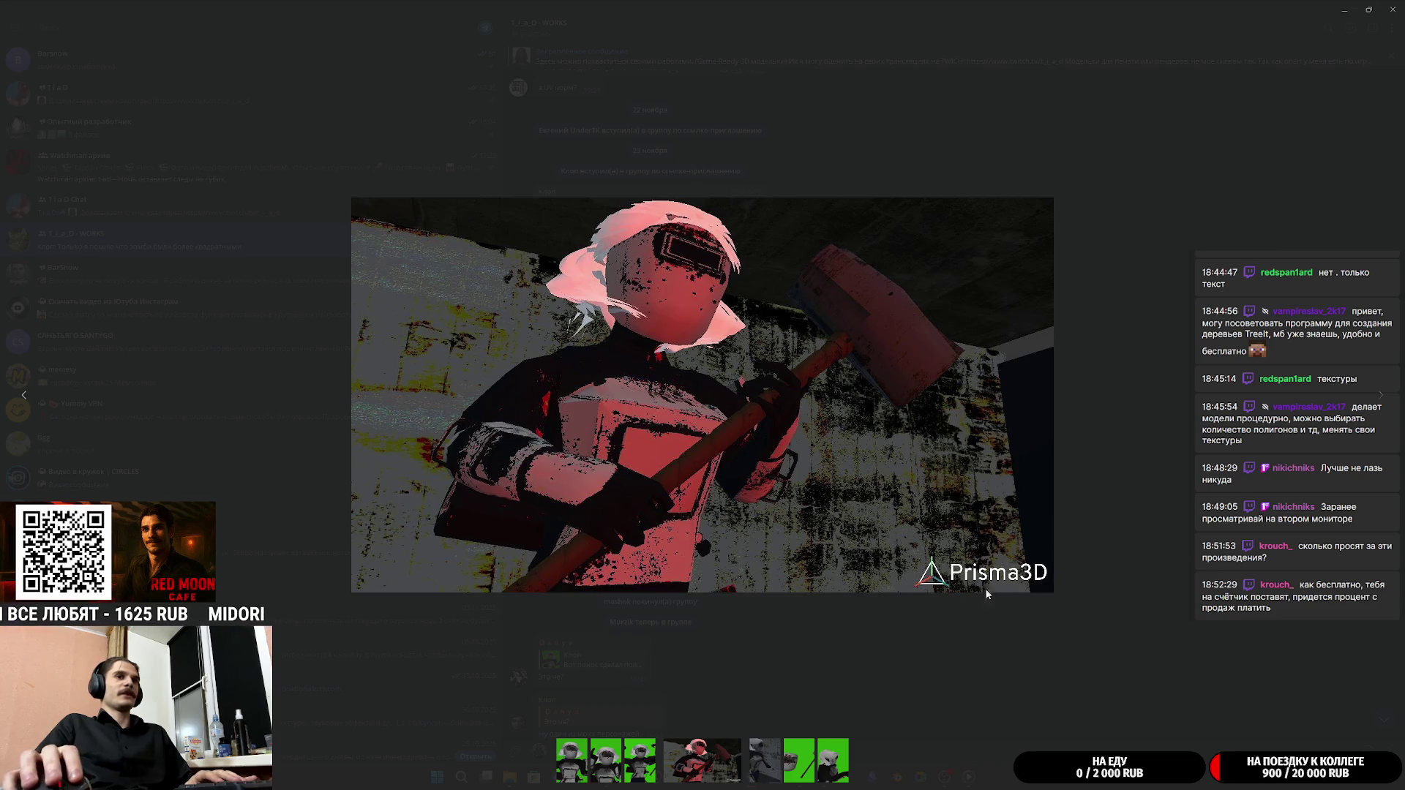
key(Right)
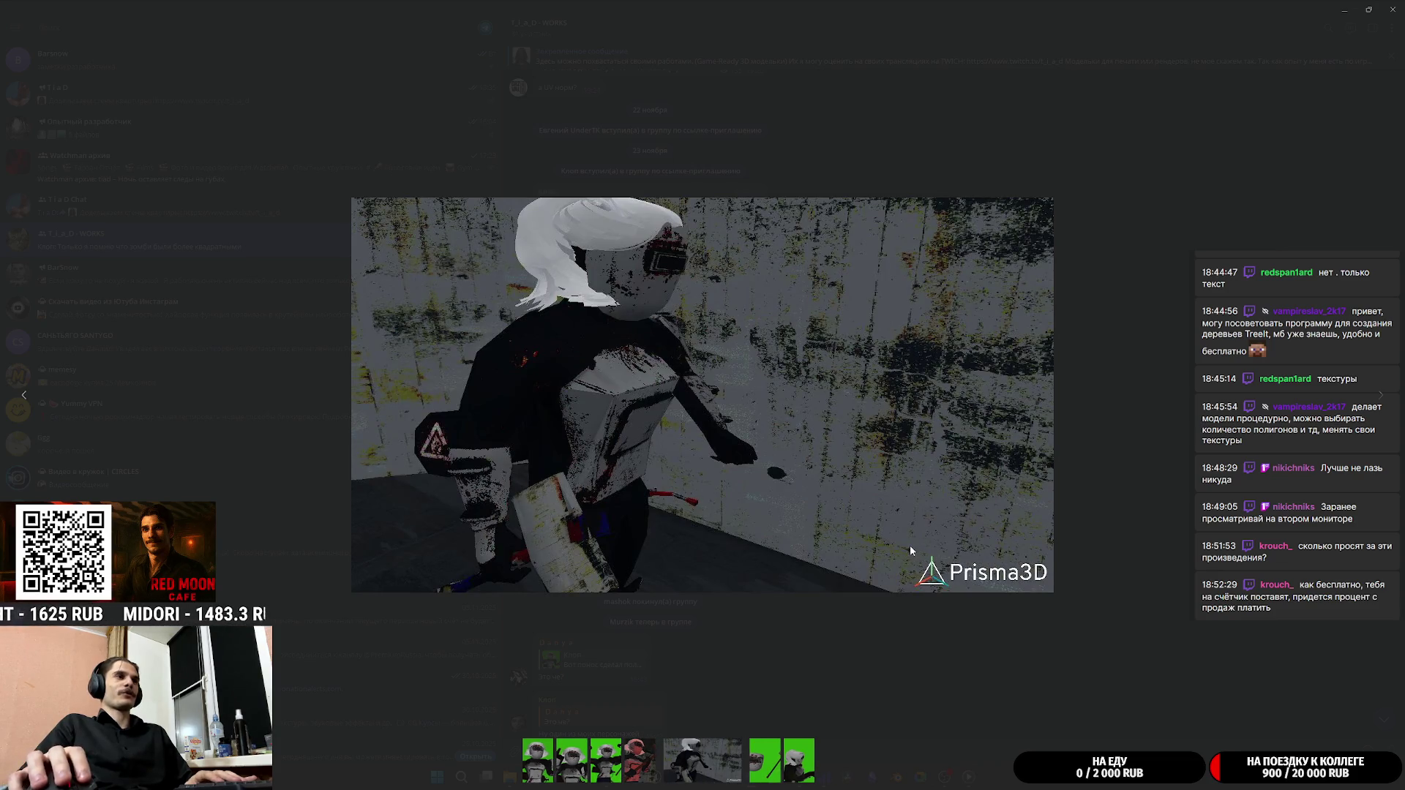
key(Right)
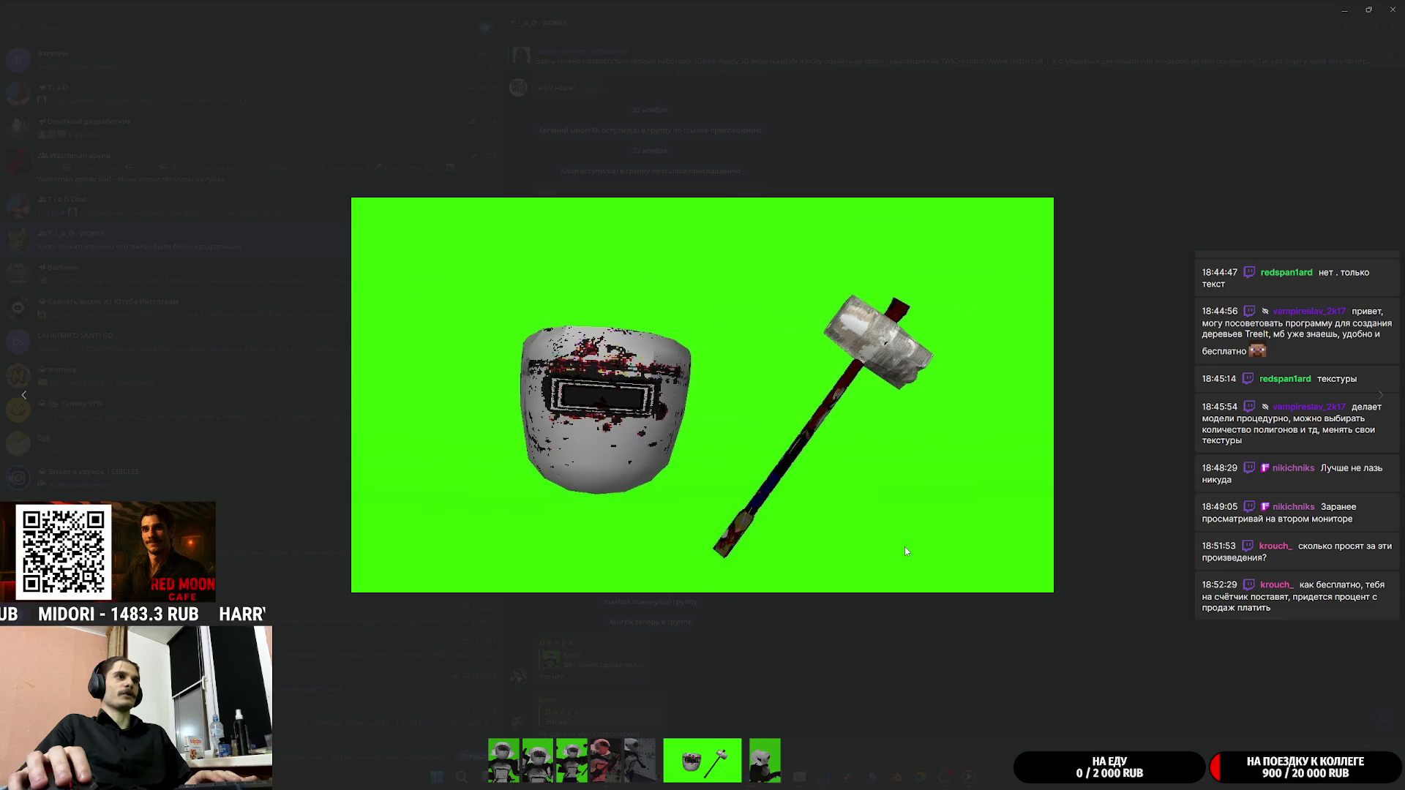
key(Right)
key(Left)
key(Left)
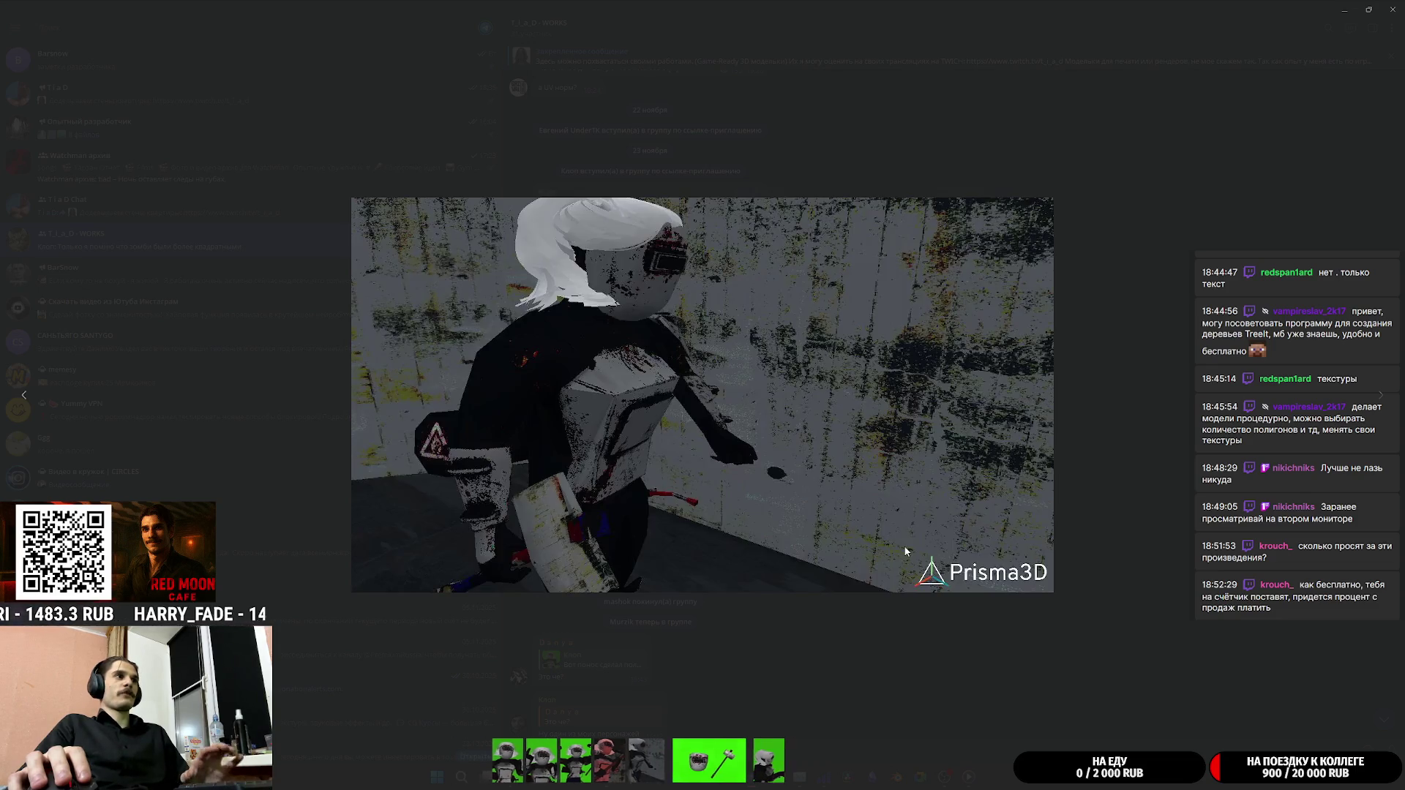
key(Left)
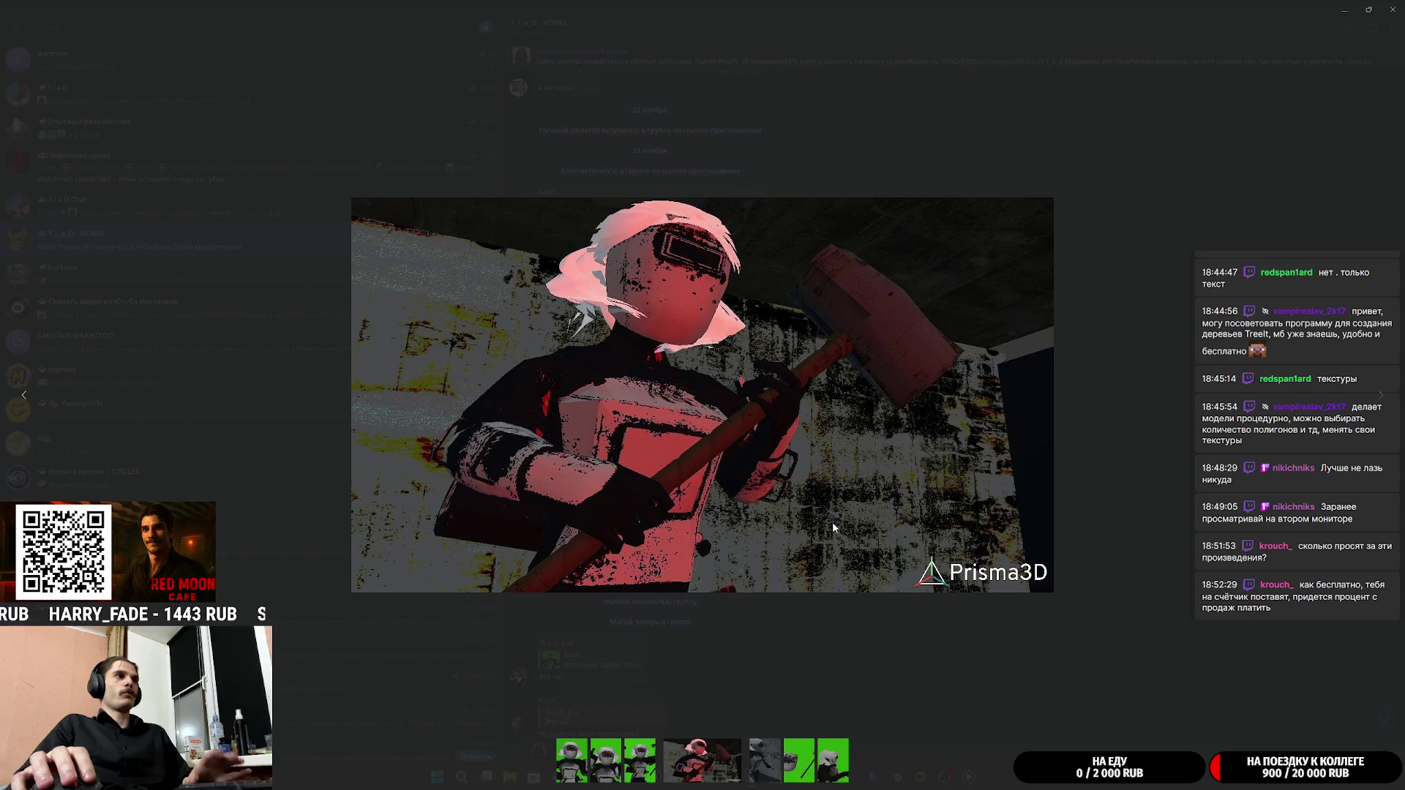
key(Left)
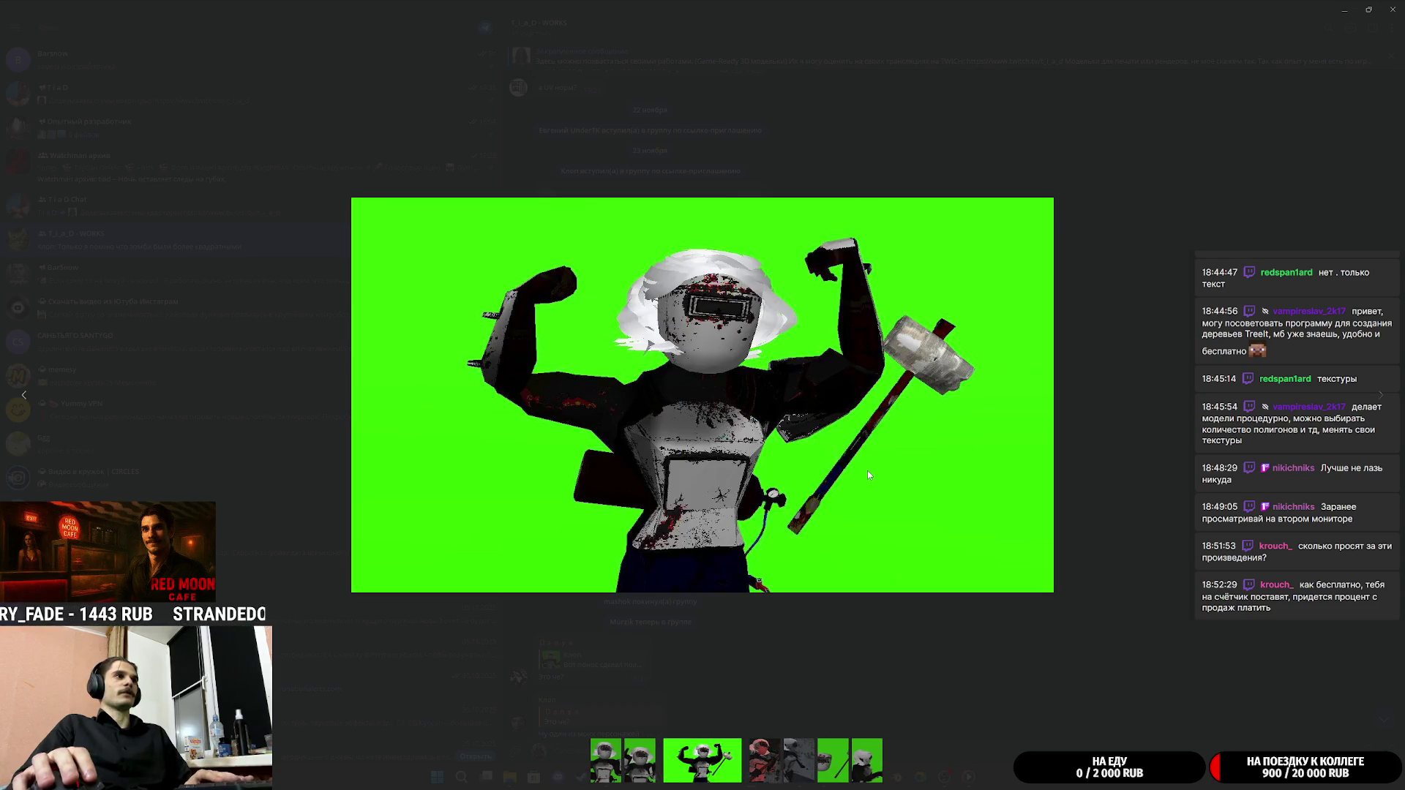
Page through the red hammer and character renders again, then close the viewer
key(Right)
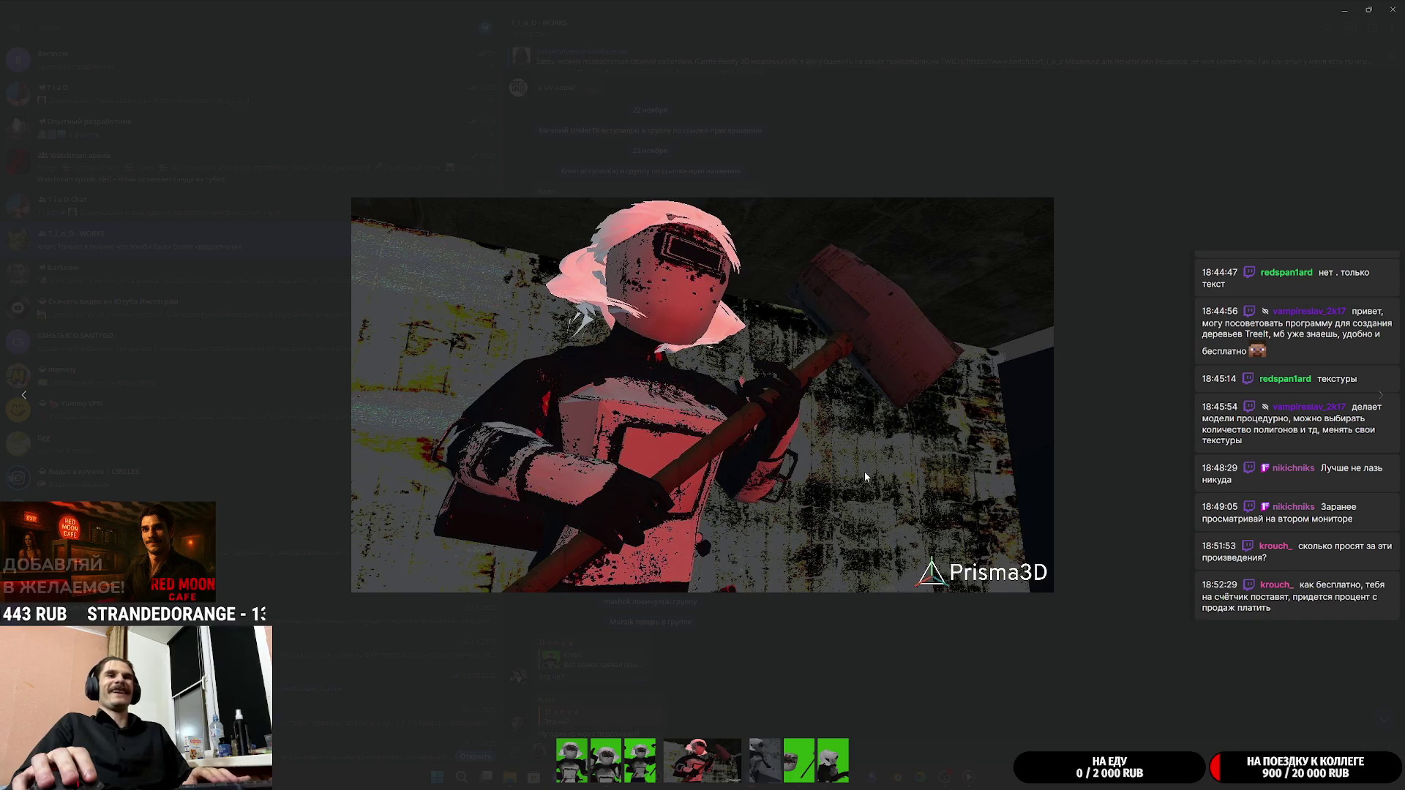
key(Right)
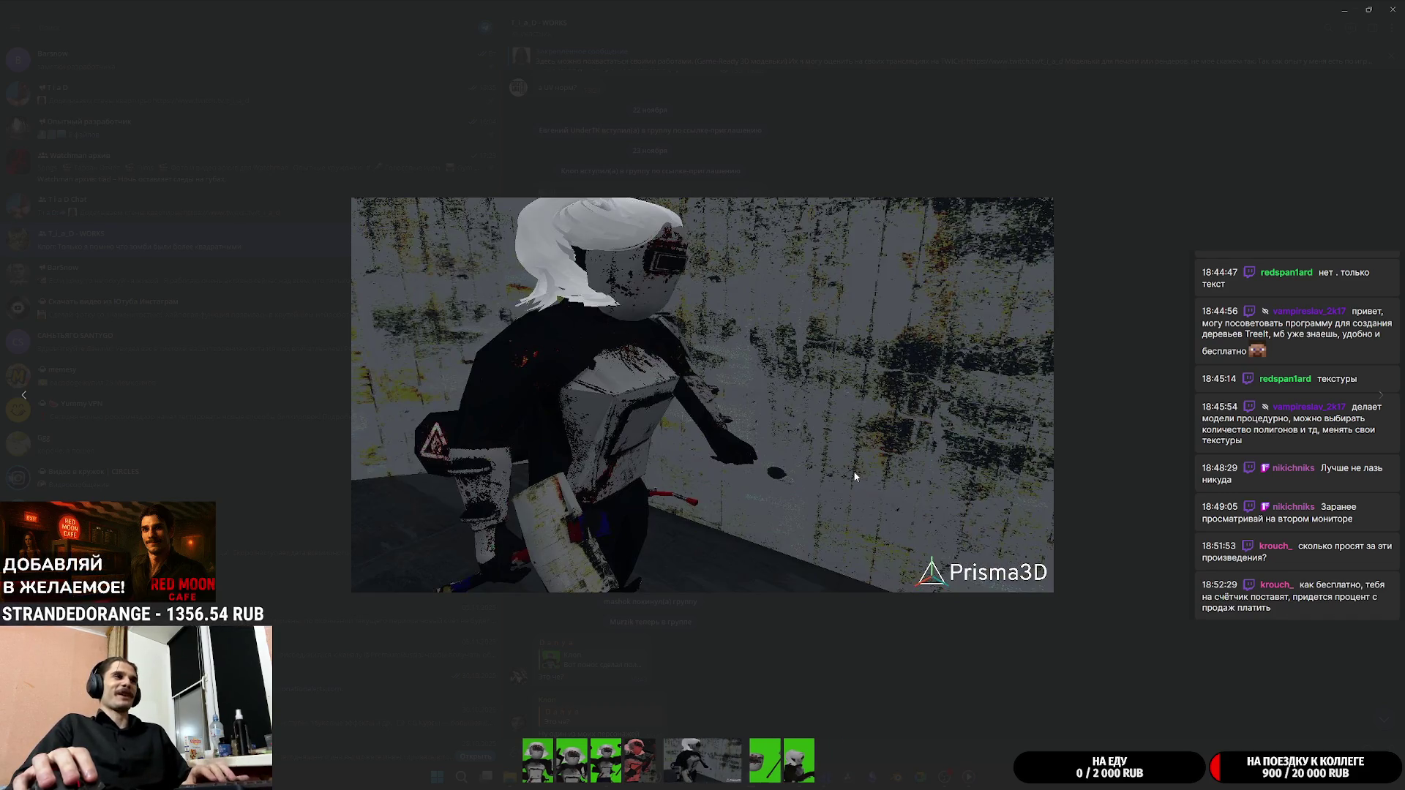
key(Right)
key(Right)
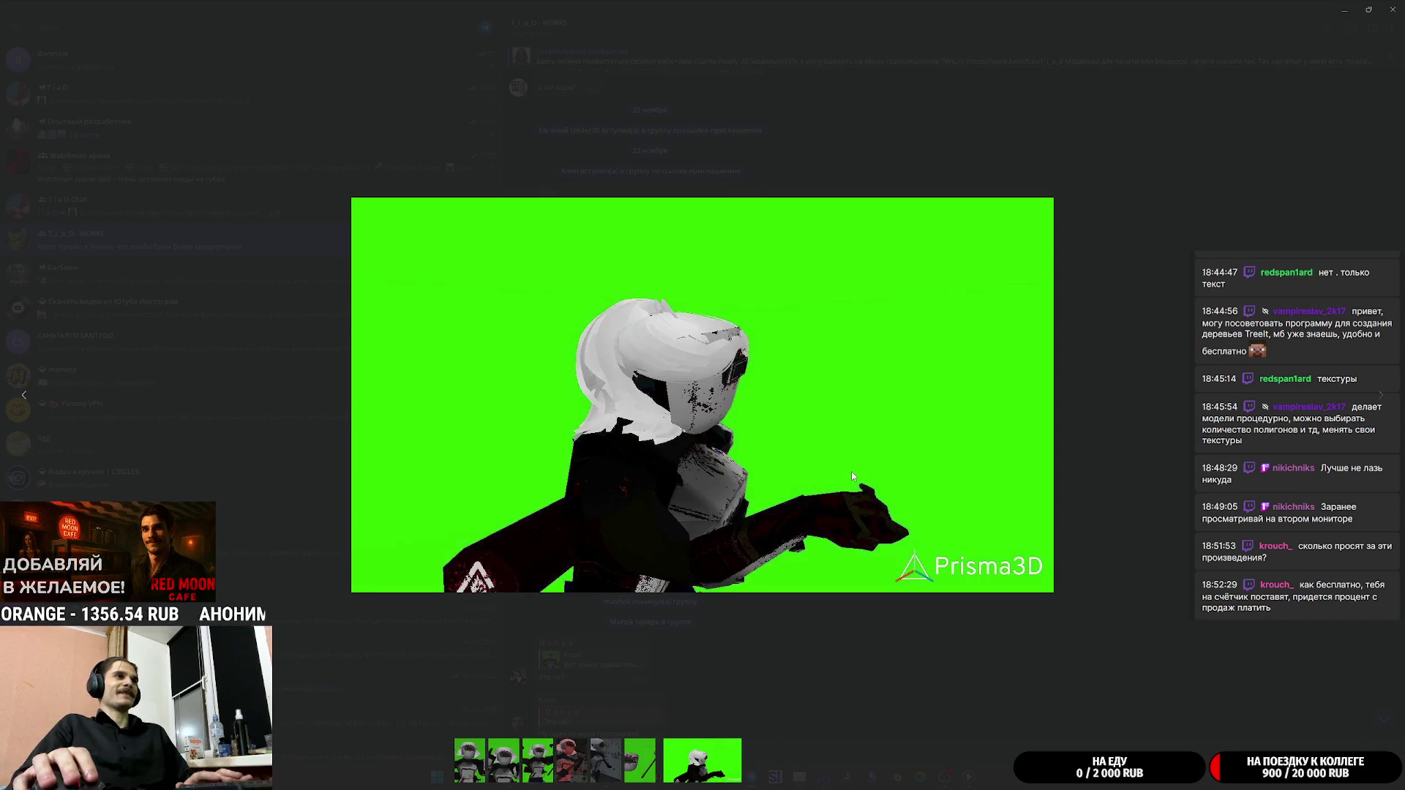
key(Right)
key(Left)
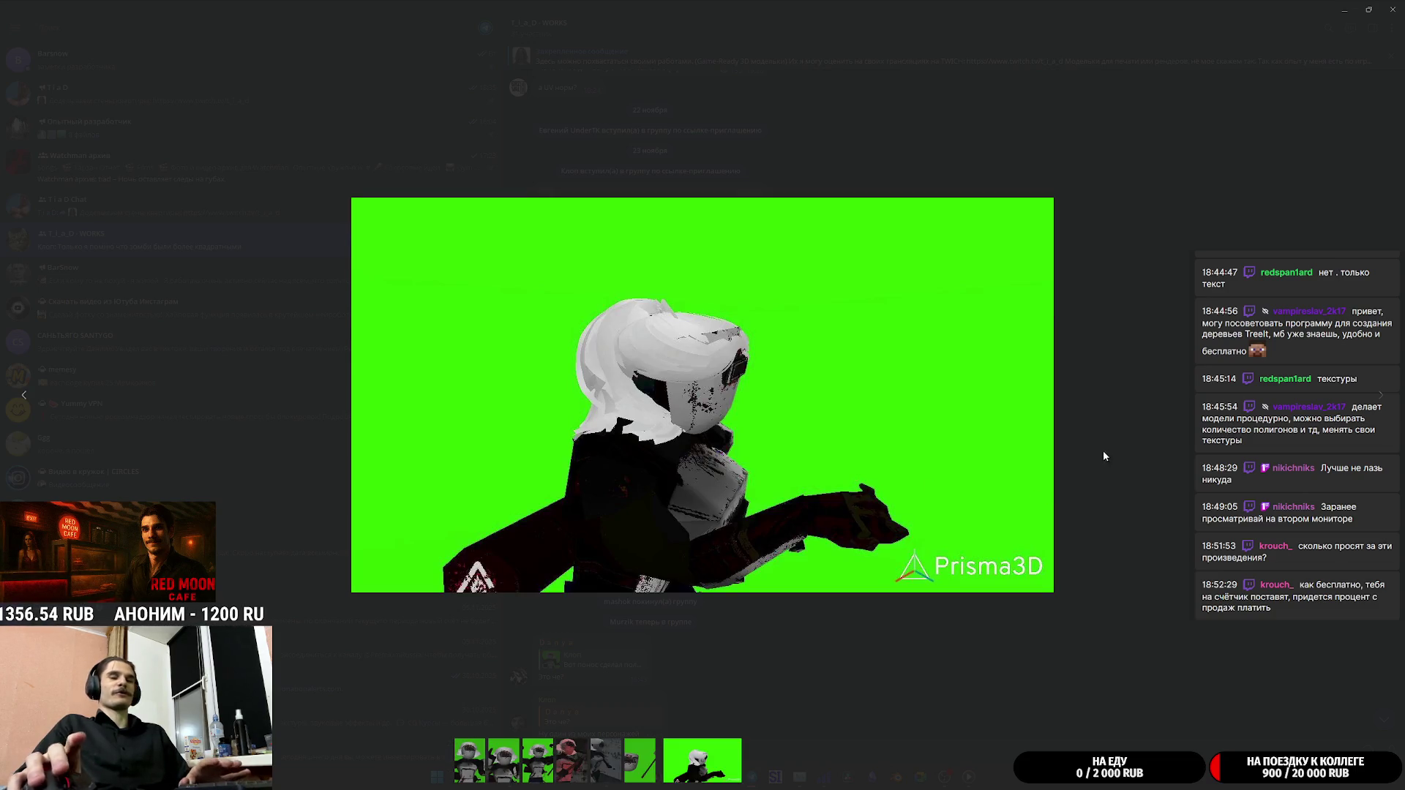
click(1103, 457)
scroll(940, 537, up, 8)
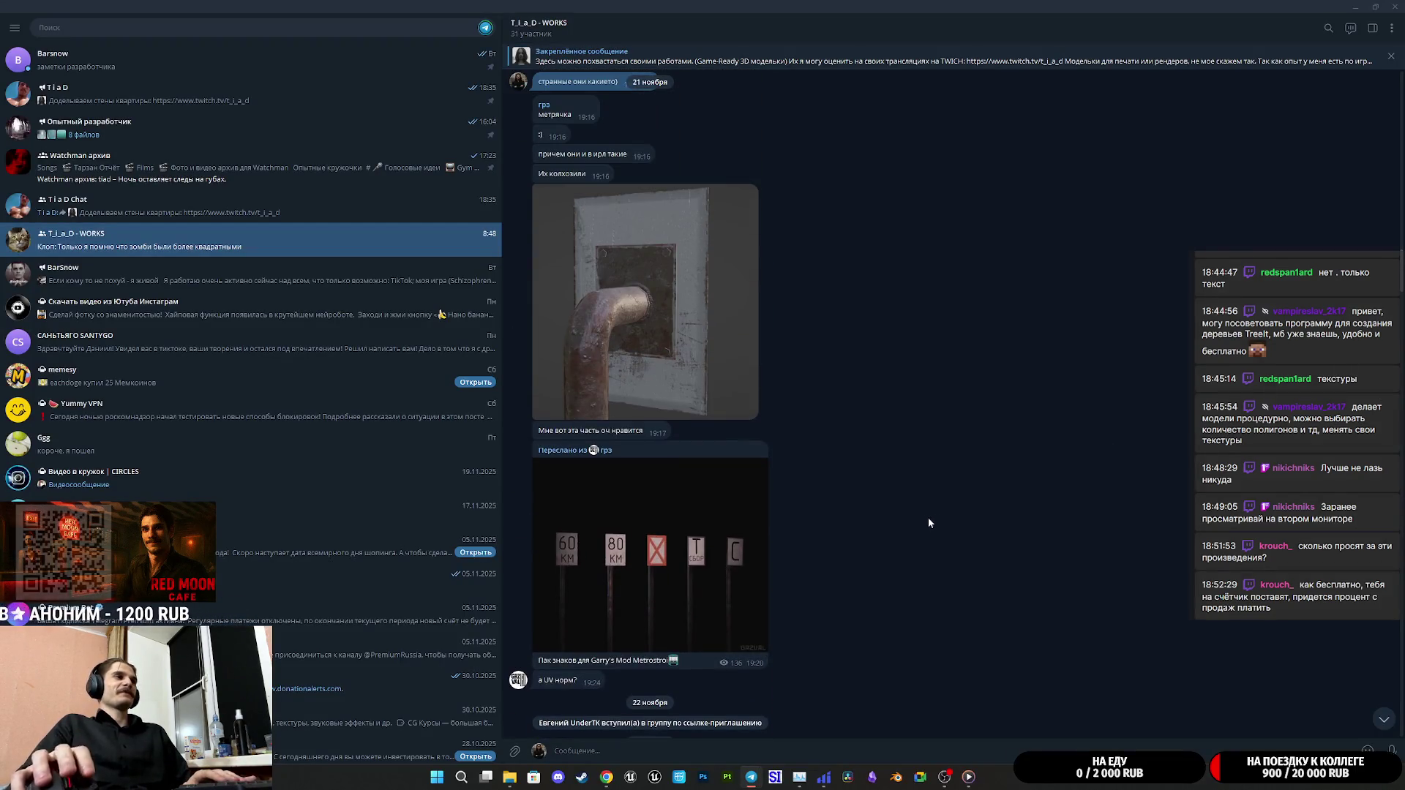
Scroll the group chat down to the newest messages
scroll(915, 512, up, 5)
scroll(896, 501, down, 7)
scroll(896, 502, up, 3)
scroll(894, 498, up, 6)
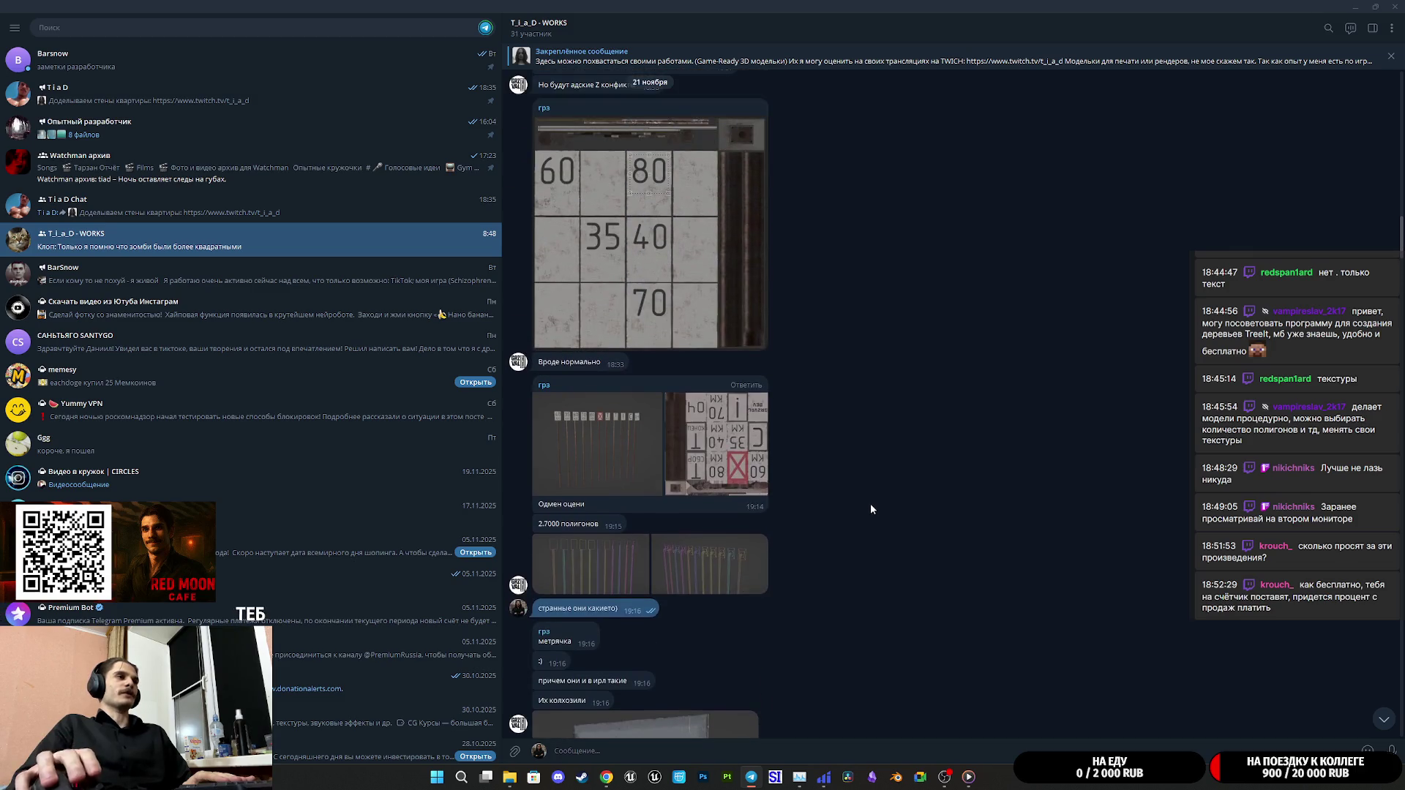
scroll(871, 510, up, 1)
scroll(866, 507, down, 15)
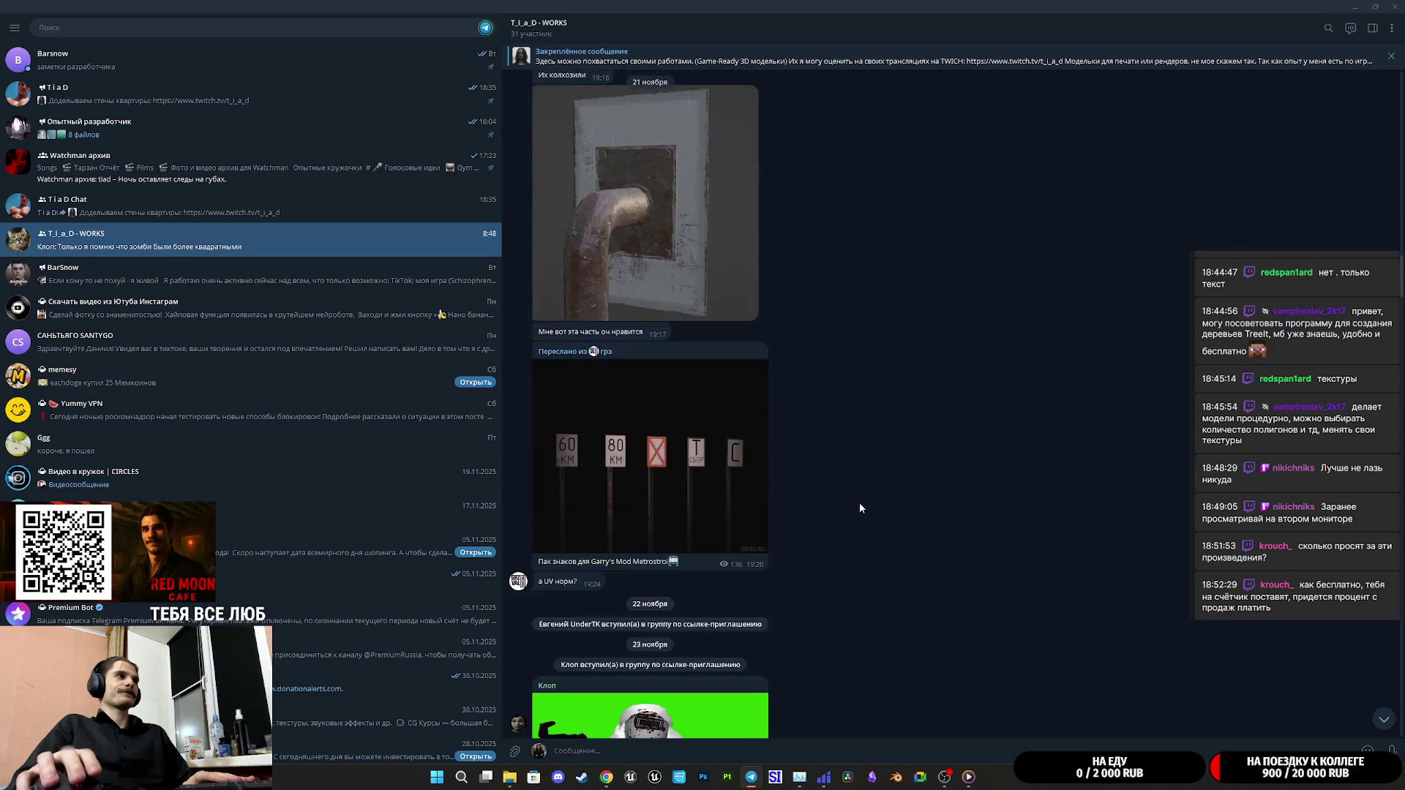
scroll(864, 505, down, 20)
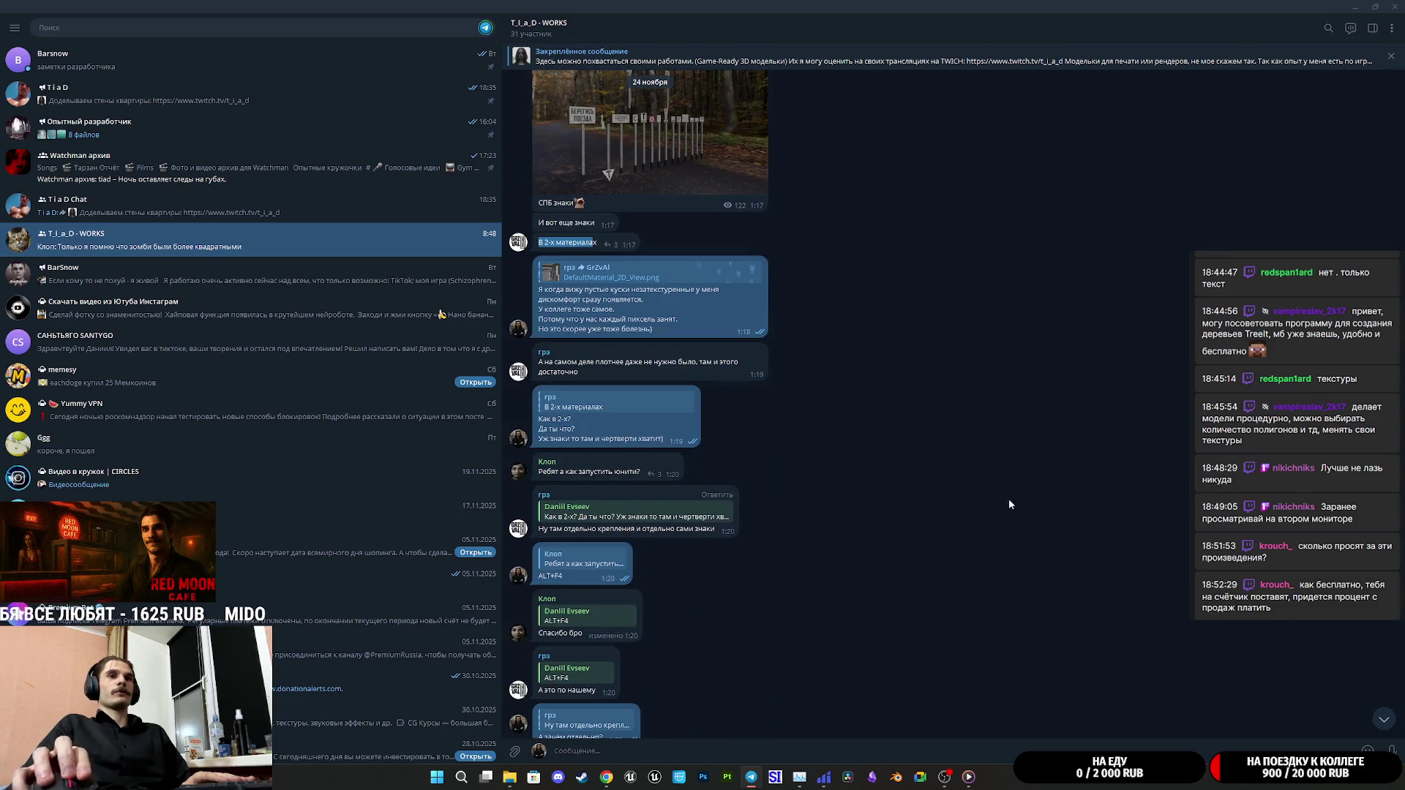
scroll(1376, 510, down, 8)
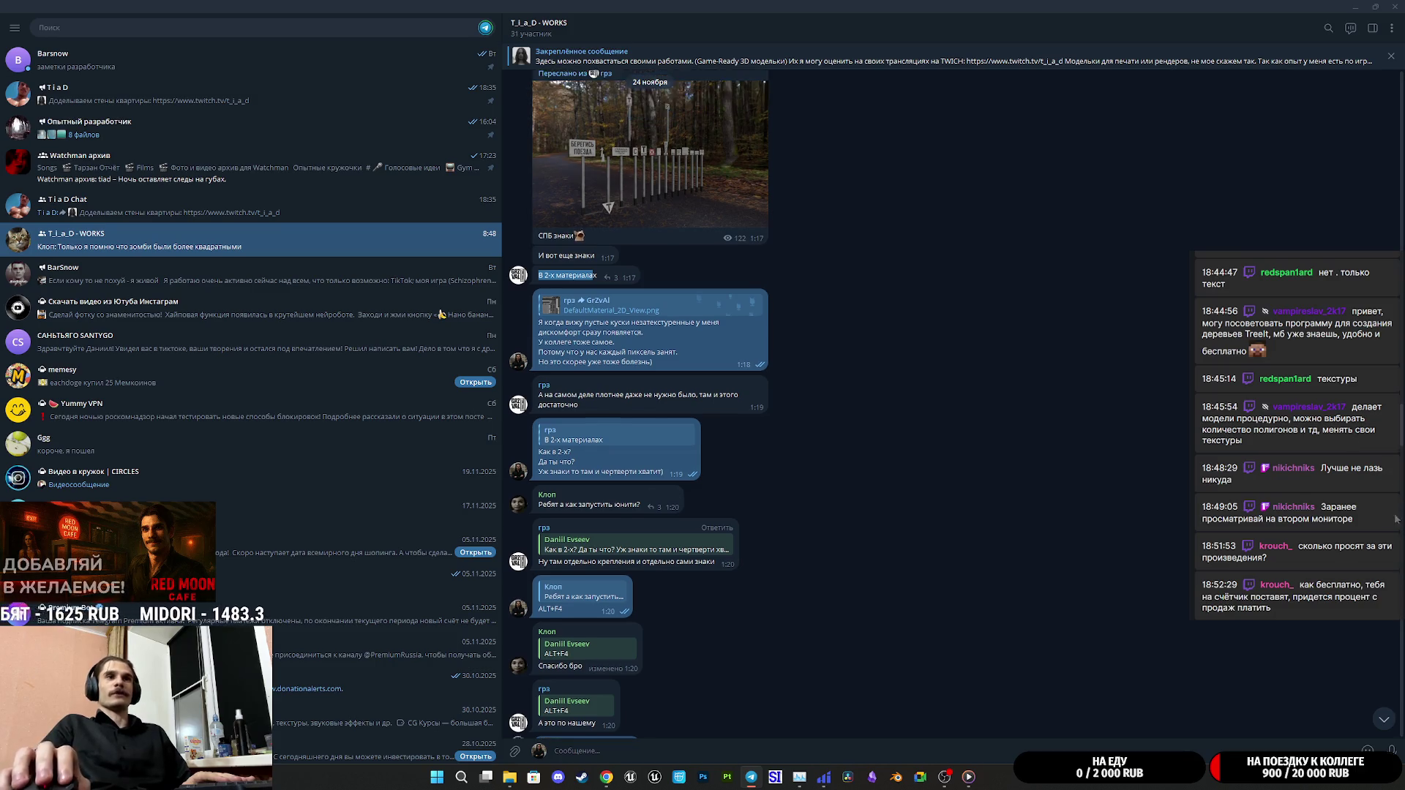
scroll(1402, 459, down, 15)
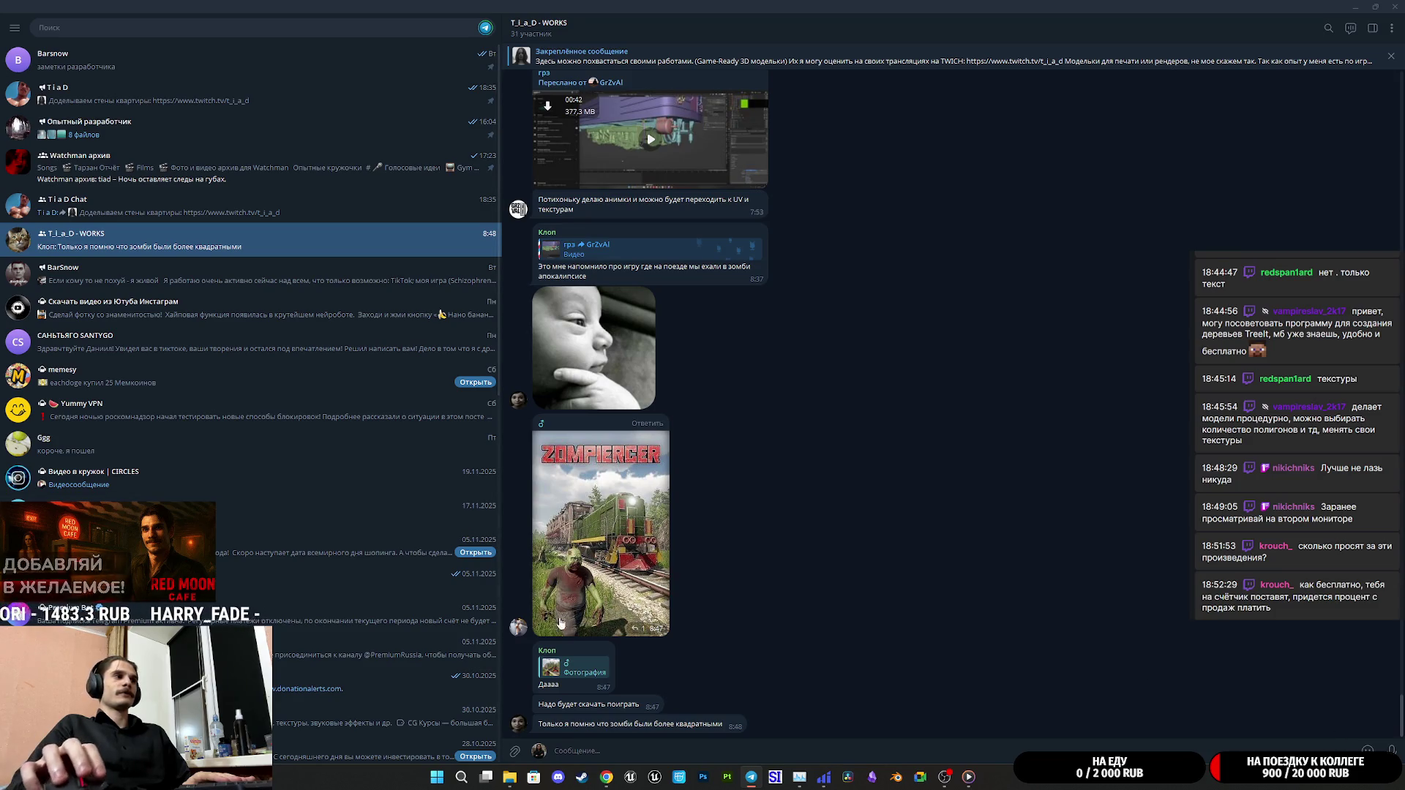
View the Zompiercer image full size, then close Telegram Desktop
click(622, 538)
click(991, 455)
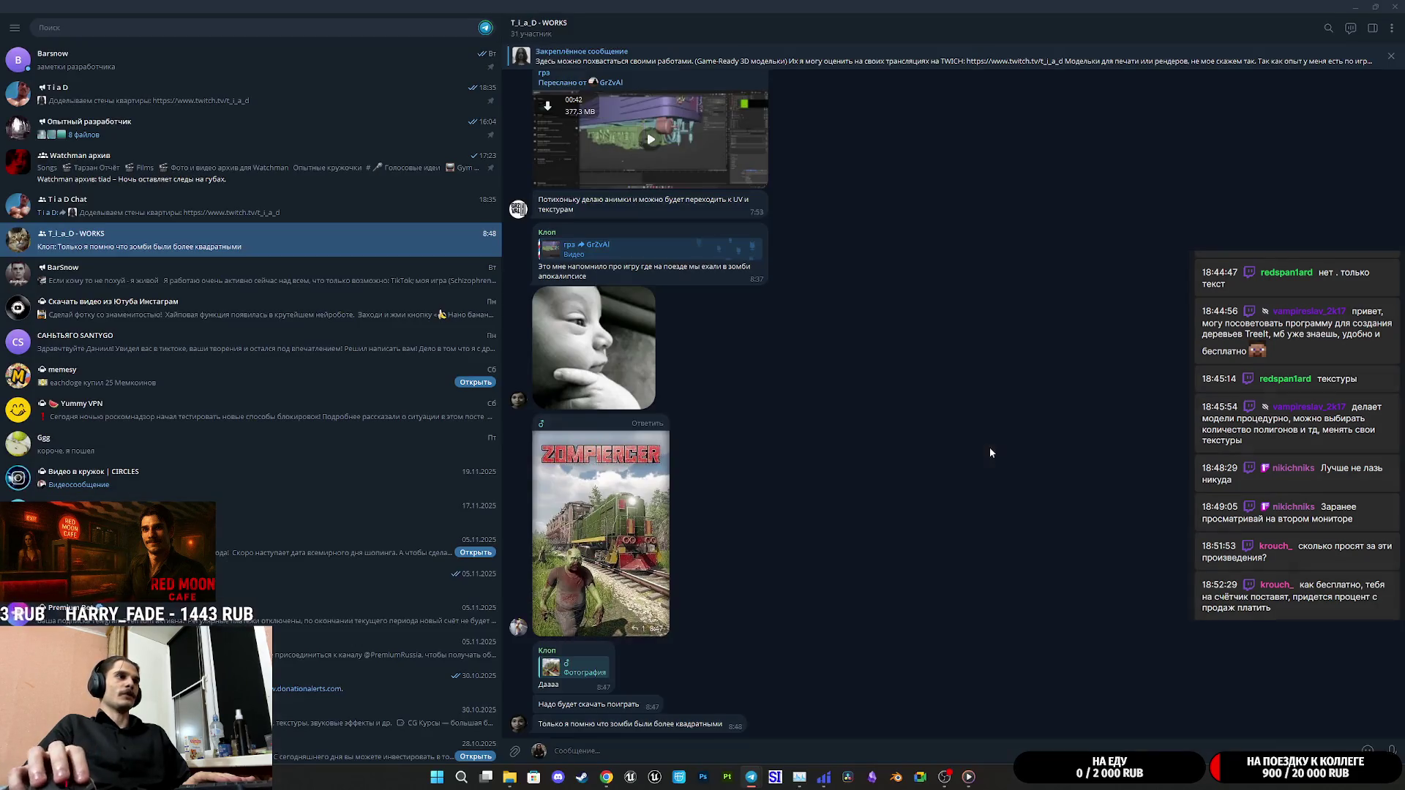
click(1396, 6)
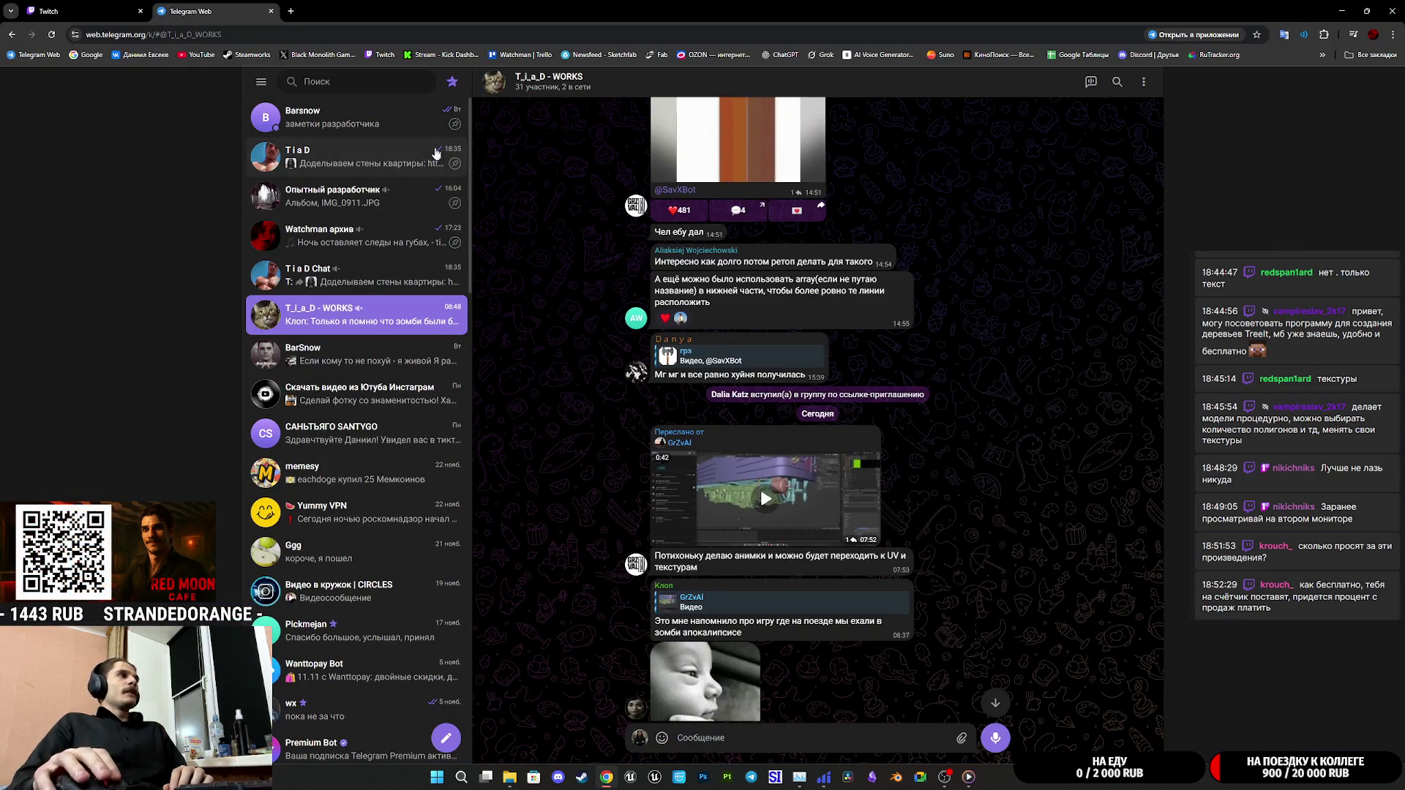
Switch to the Twitch stream manager tab and close the Telegram Web tab
click(96, 11)
middle_click(189, 5)
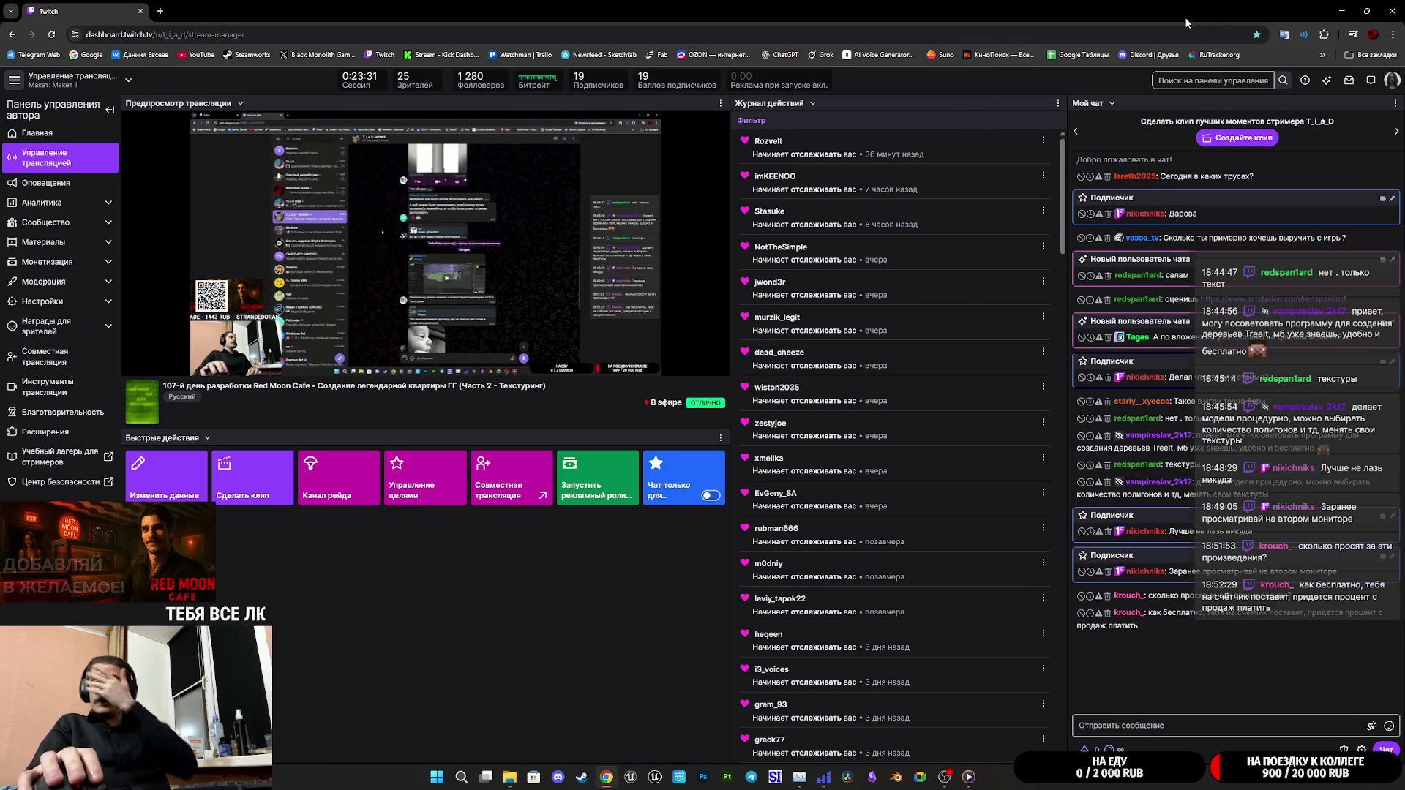
Minimize the browser and launch Substance 3D Painter from the taskbar
click(1334, 8)
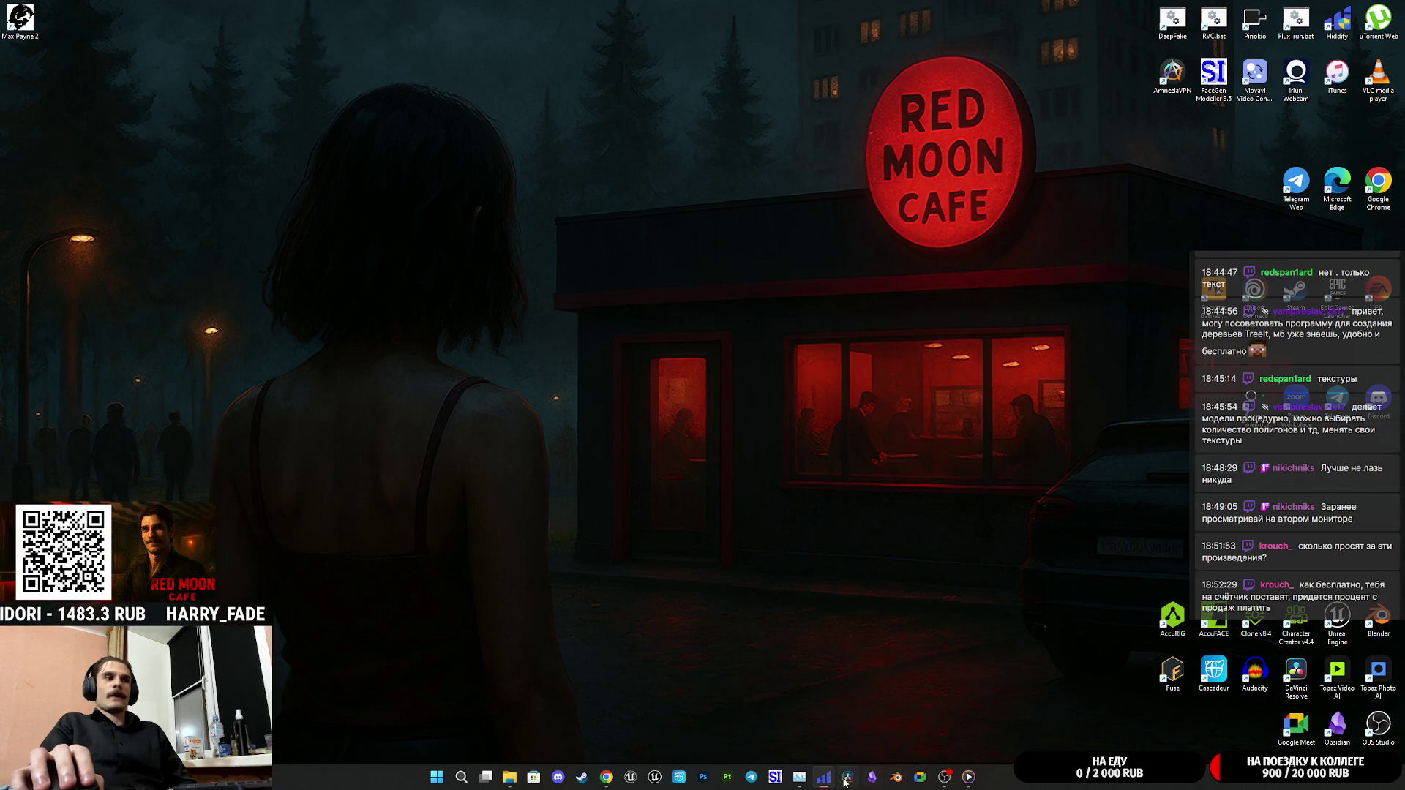
click(727, 778)
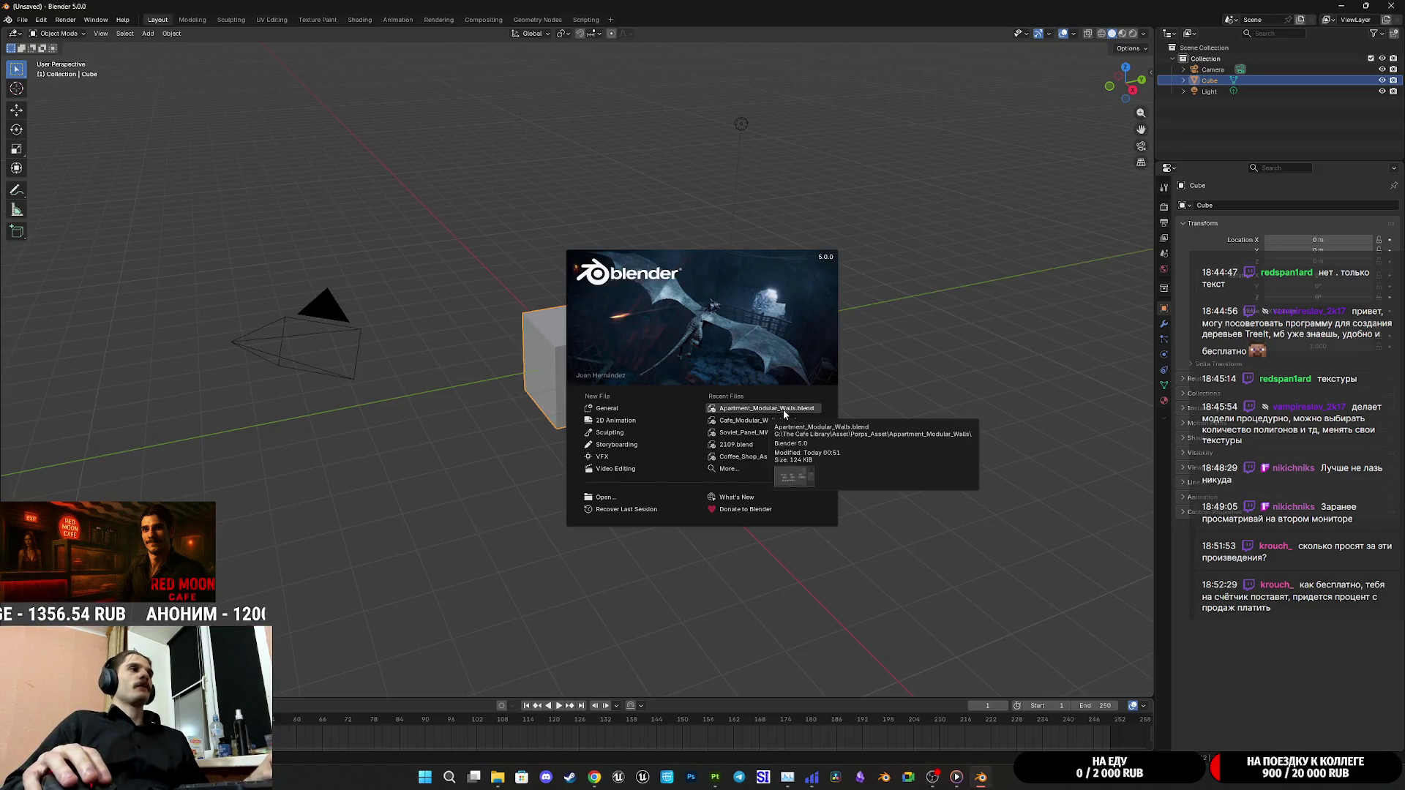
Load Apartment_Modular_Walls.blend from Recent Files, select all objects, and choose File > Export > FBX
click(784, 414)
scroll(842, 556, down, 3)
key(a)
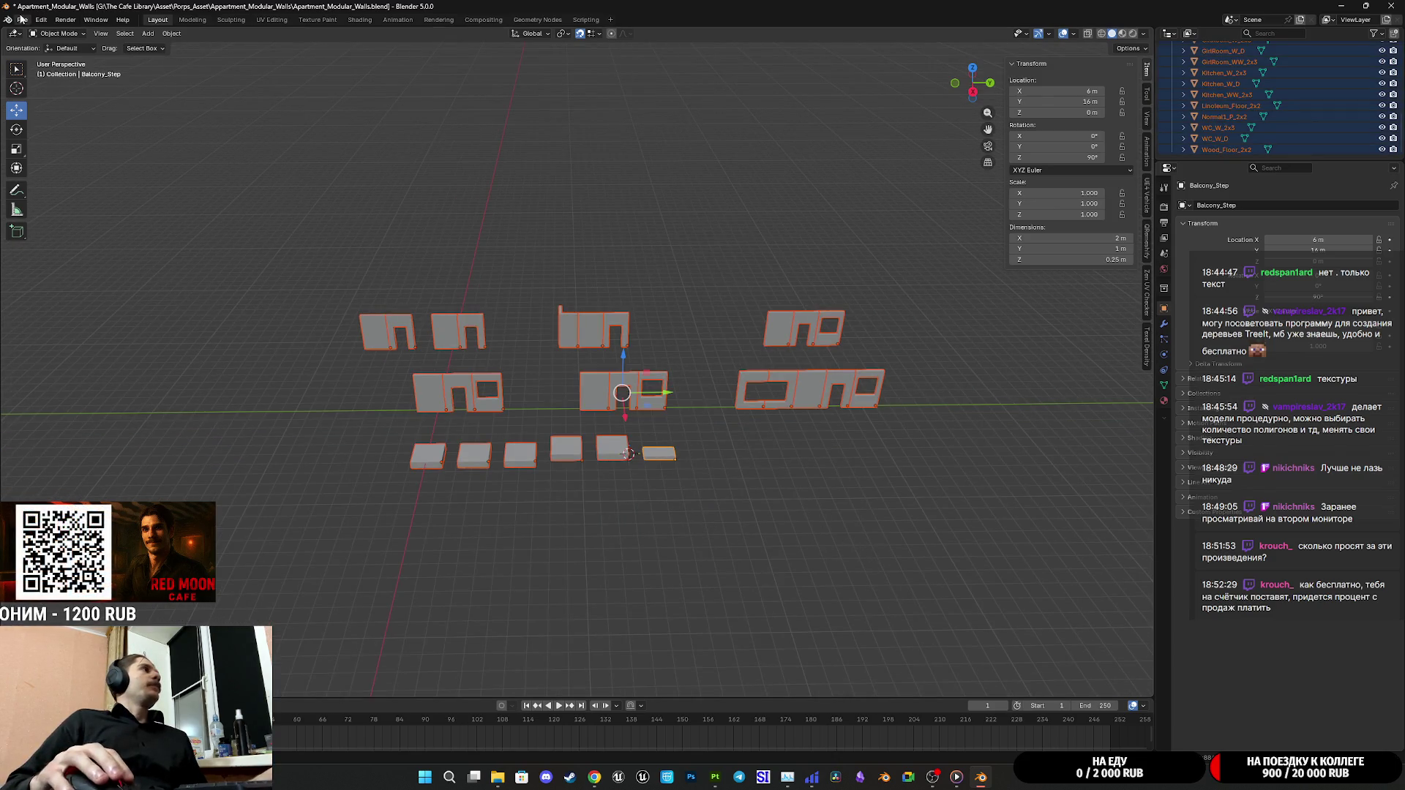
click(21, 18)
mouse_move(44, 187)
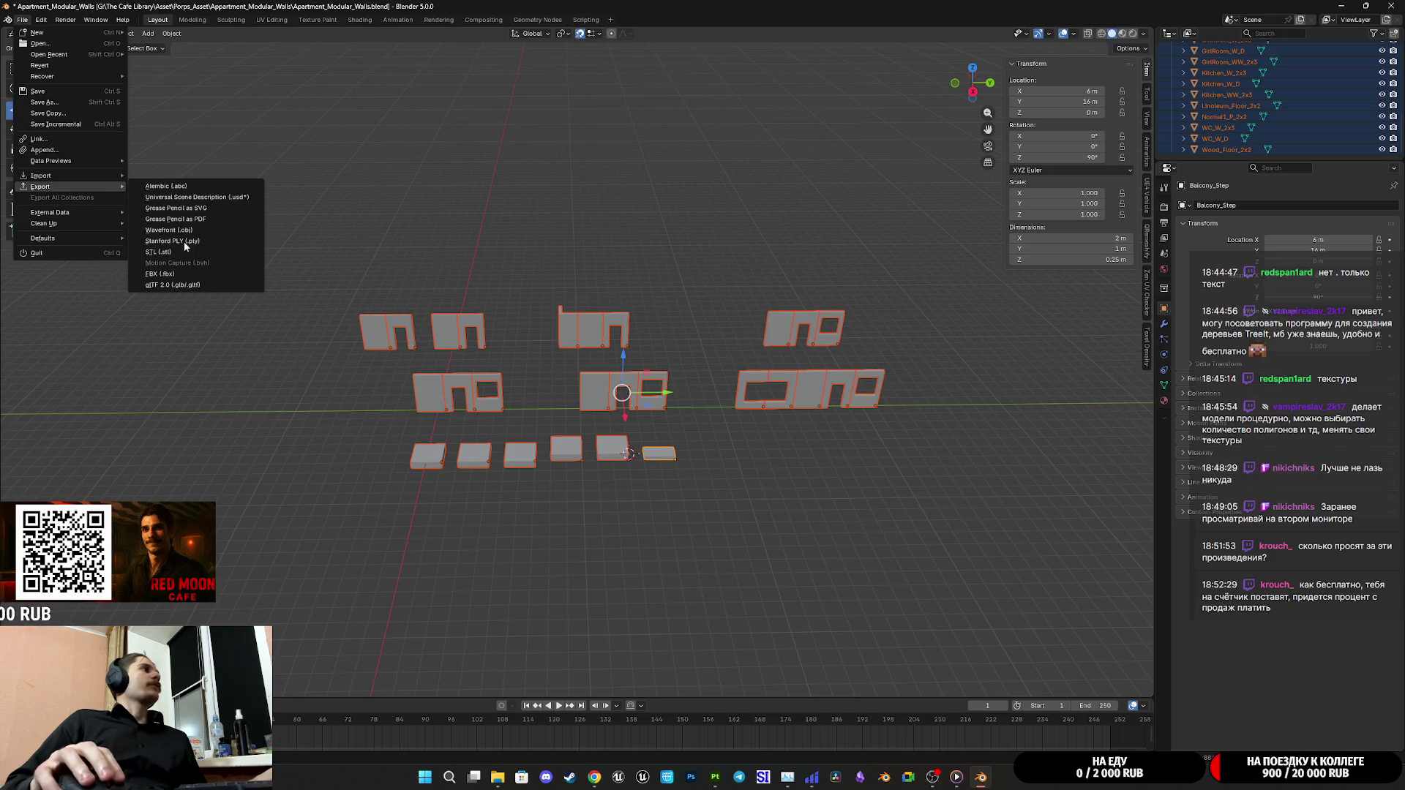
click(158, 273)
Export only the selected objects to FBX, overwriting Apartment_Modular_Walls_SPP.fbx
click(582, 363)
scroll(556, 468, down, 3)
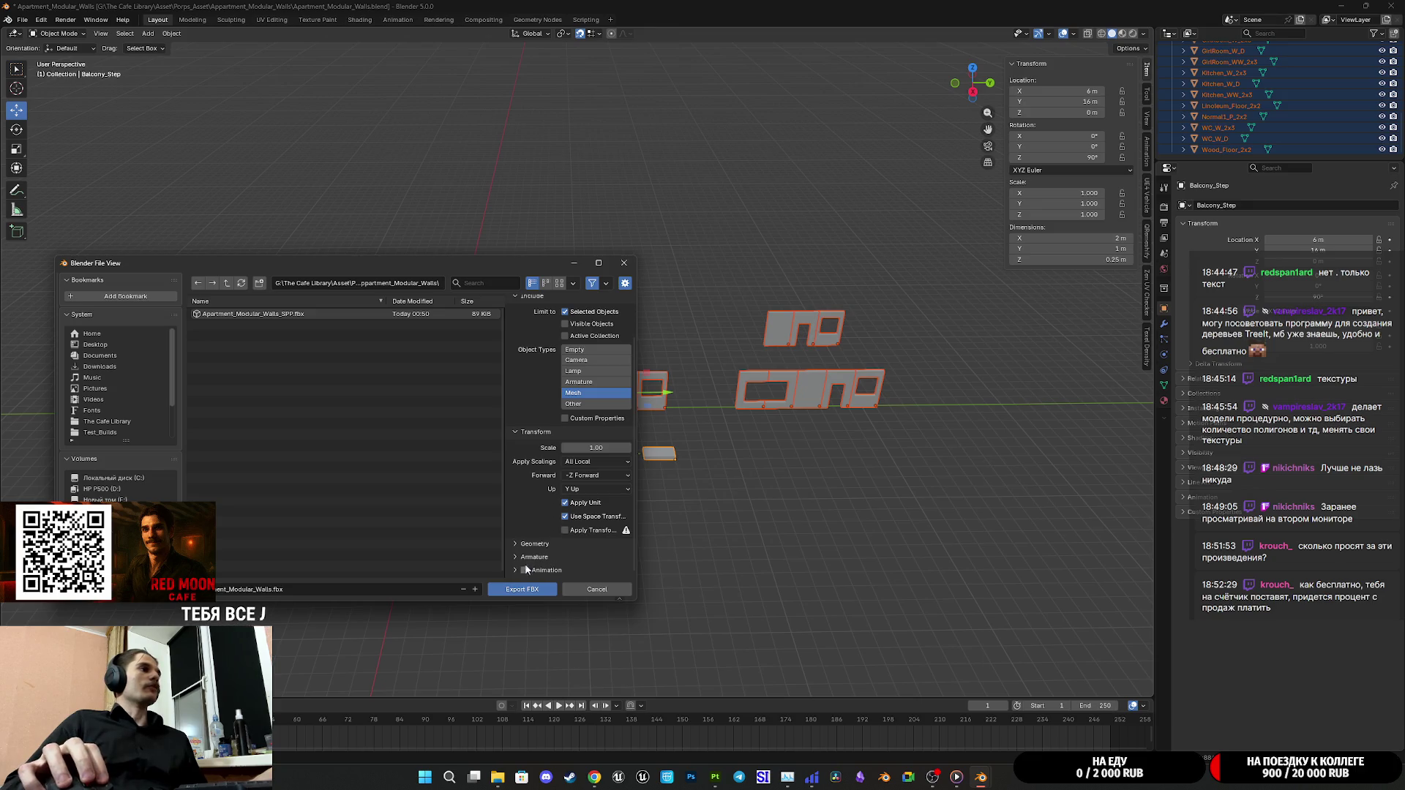
click(529, 545)
scroll(529, 546, down, 5)
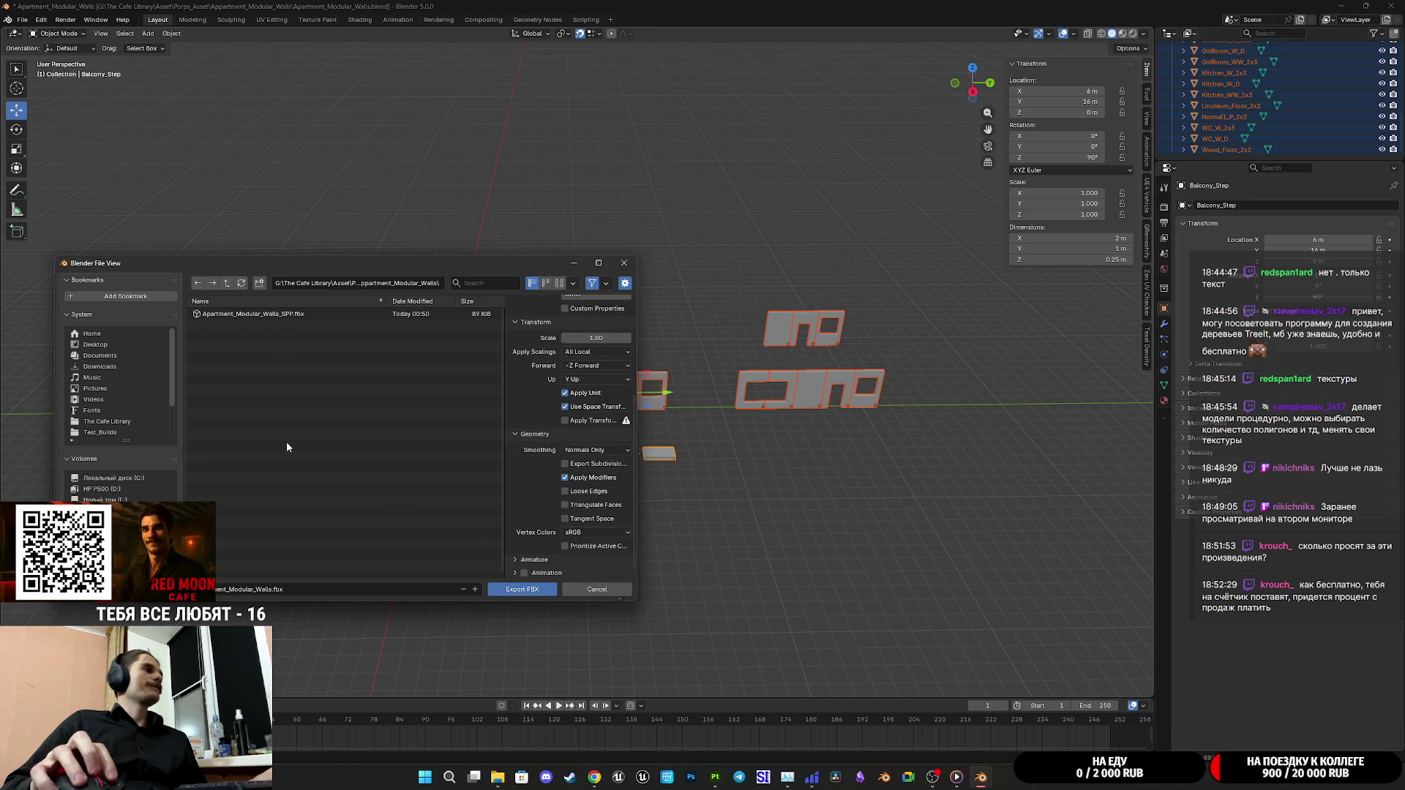
click(251, 314)
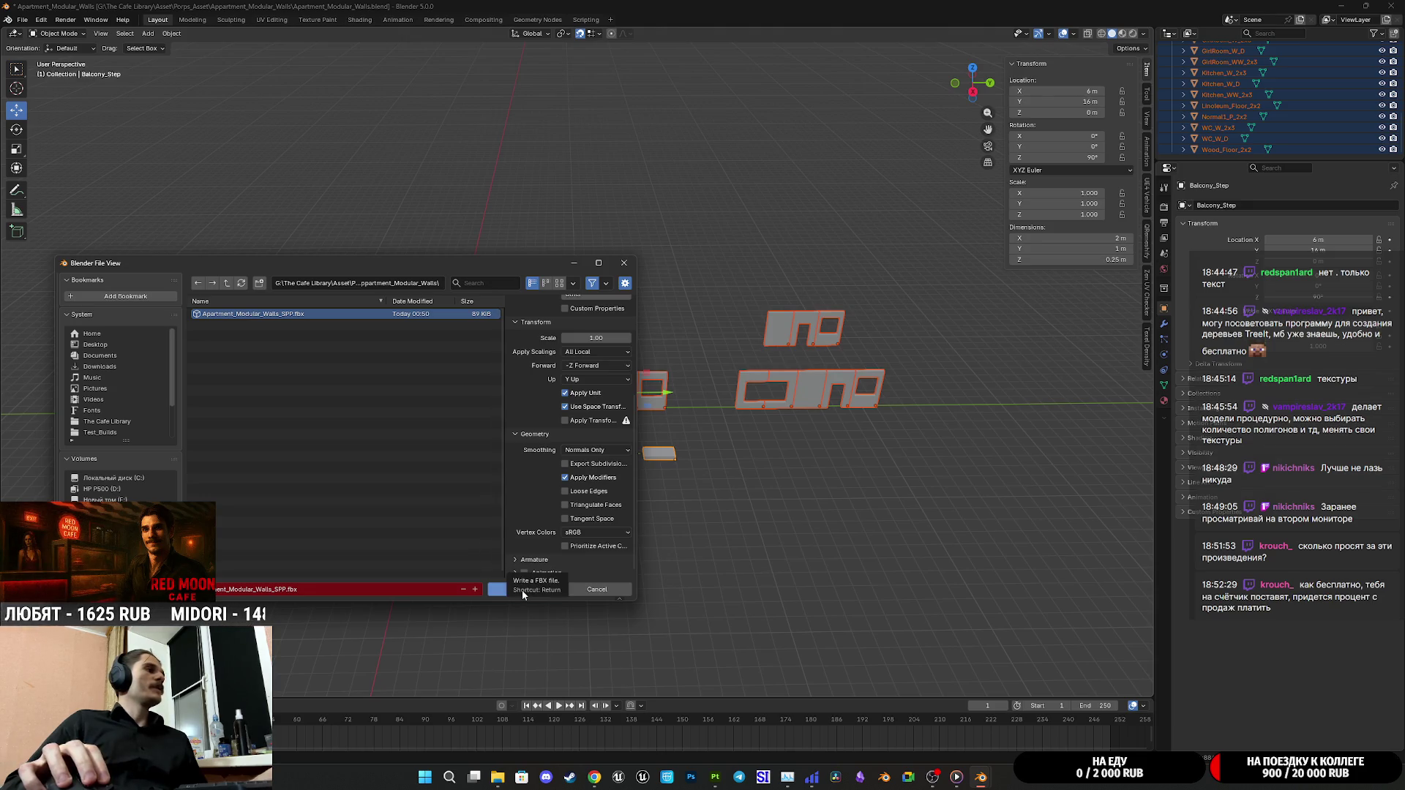
click(496, 591)
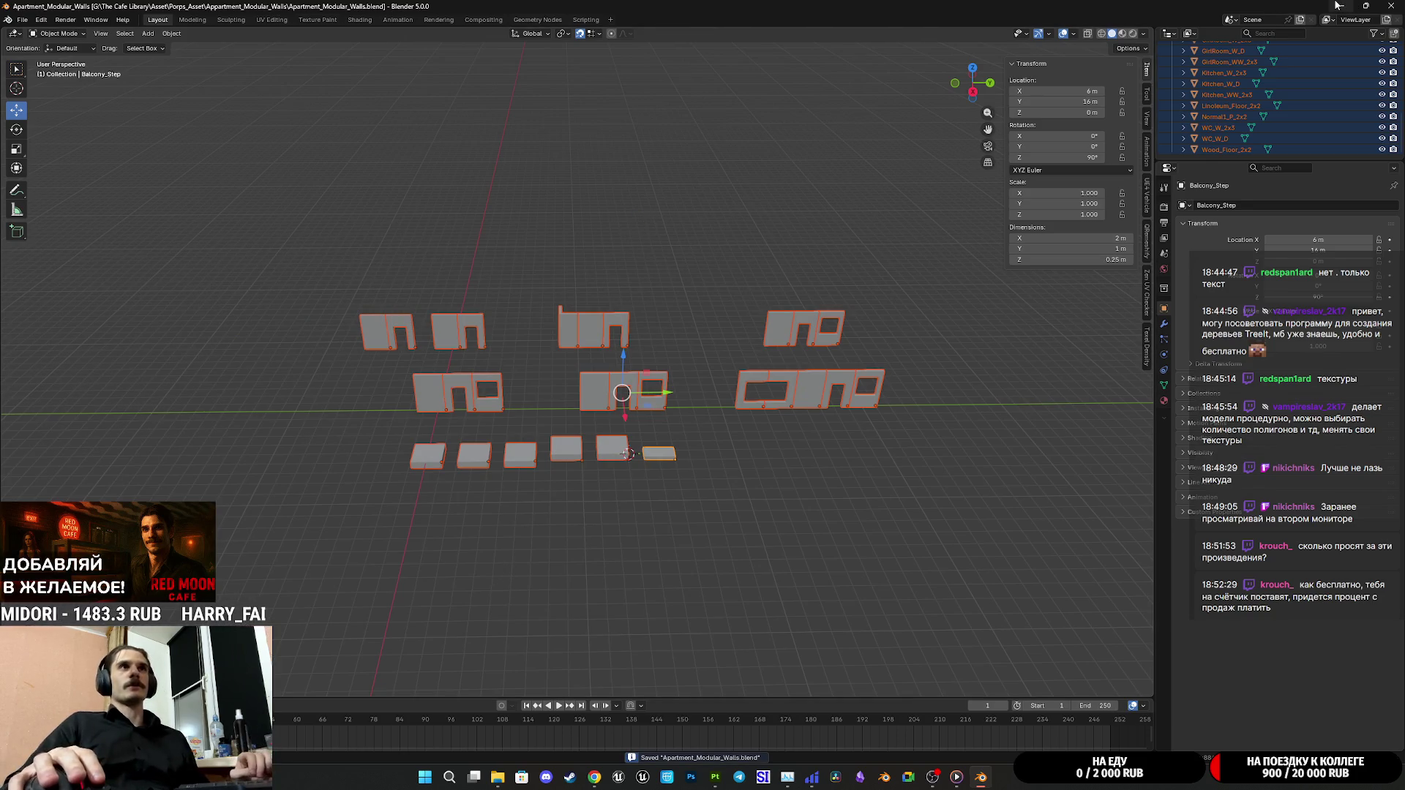
click(1337, 5)
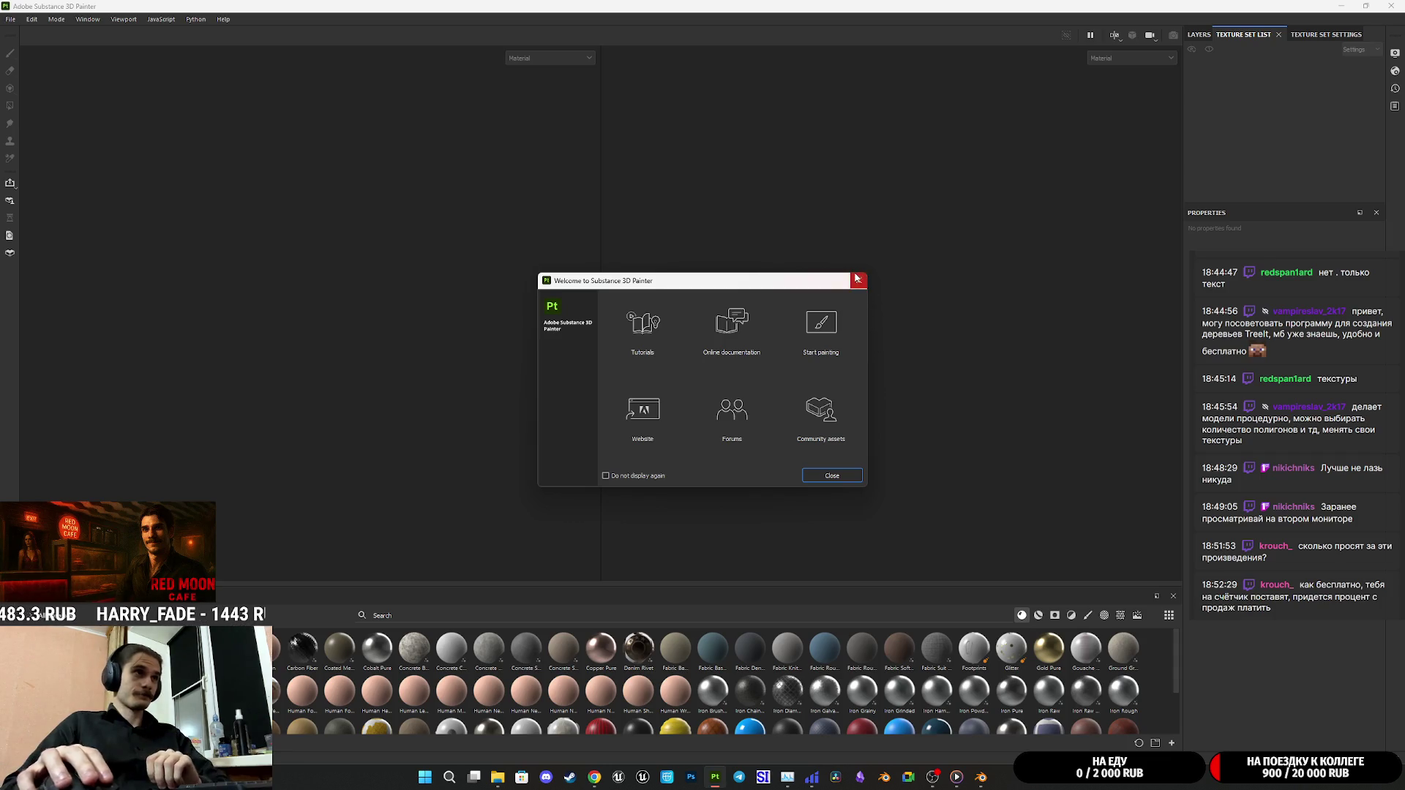
Dismiss the Welcome screen and drop Apartment_Modular_Walls_SPP.fbx in as a new 1024-resolution project
click(857, 279)
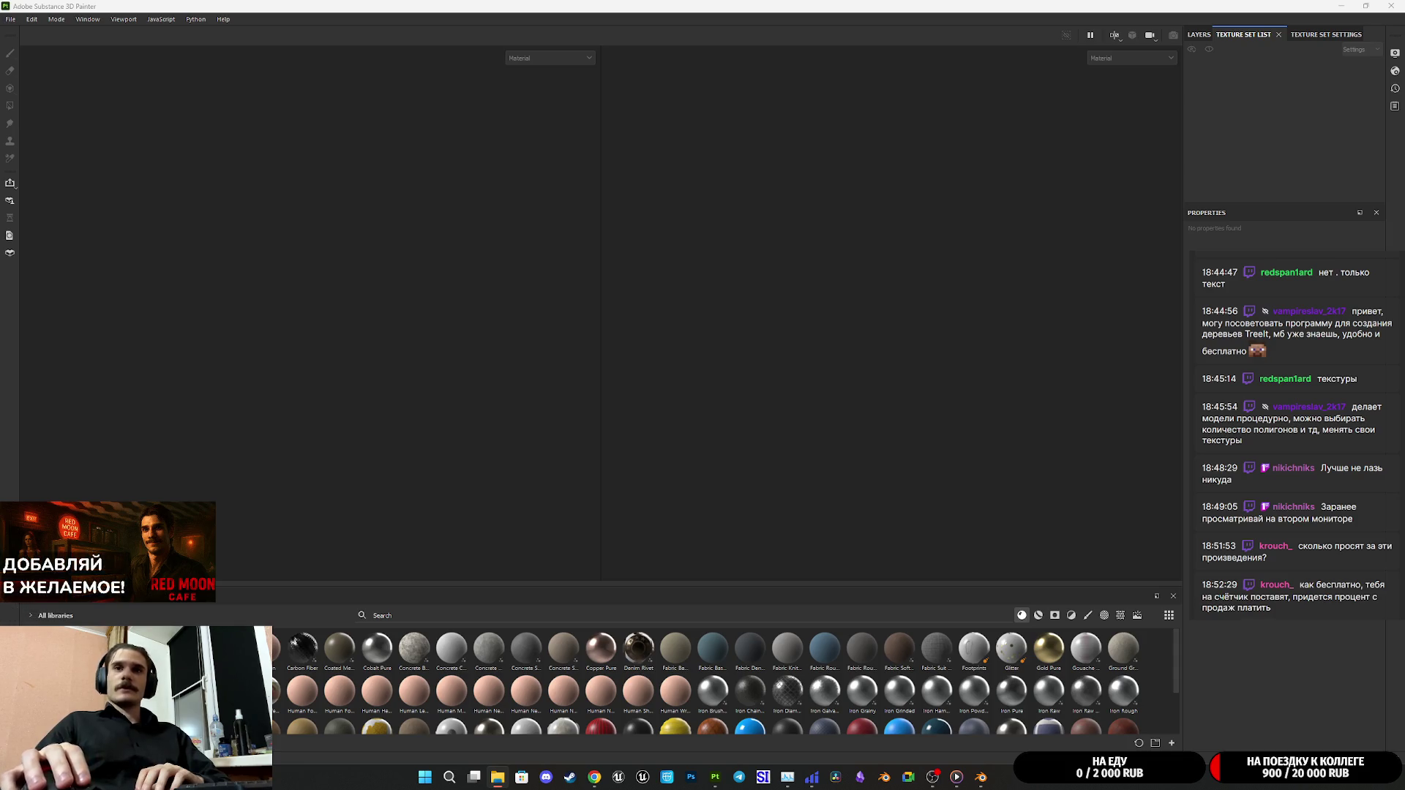
drag(1404, 578, 511, 495)
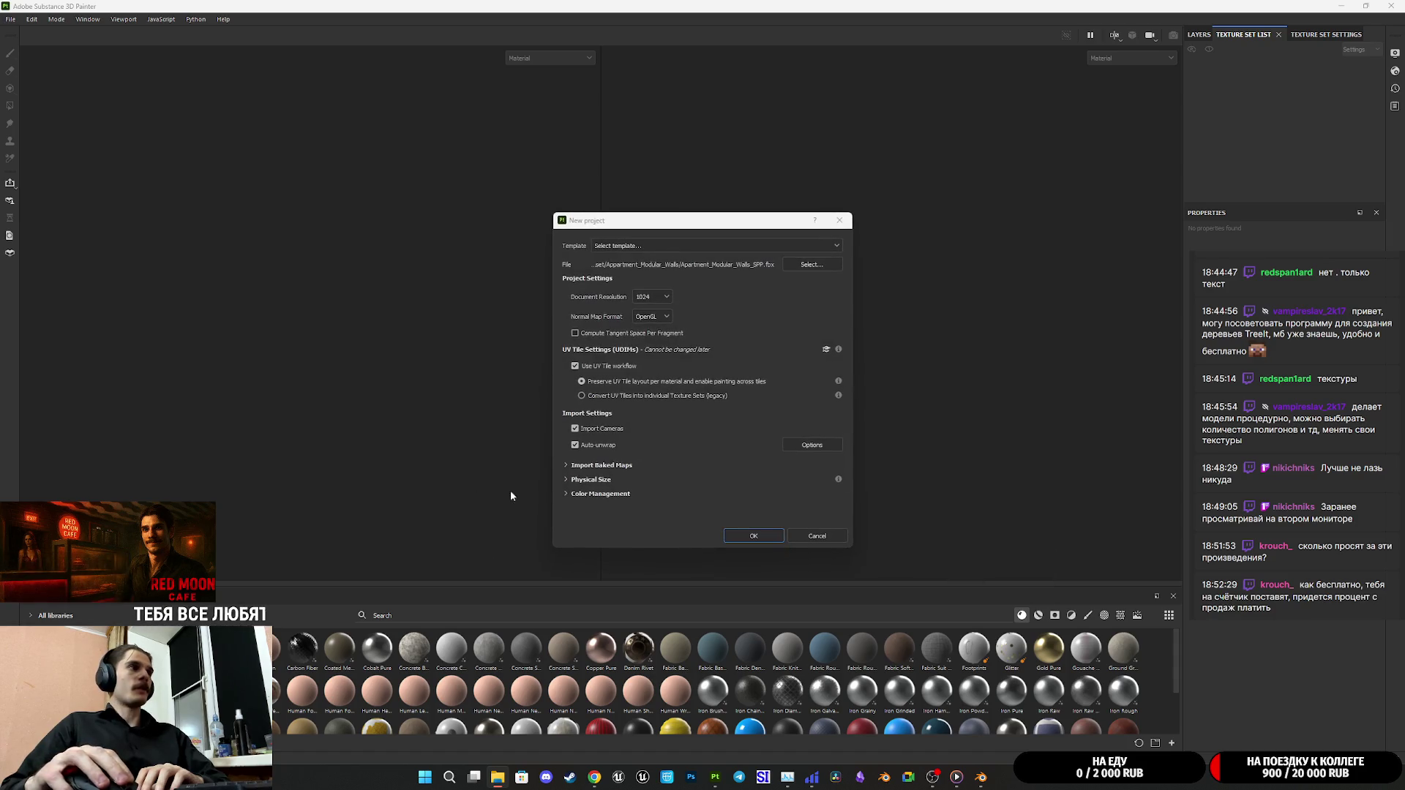
click(755, 537)
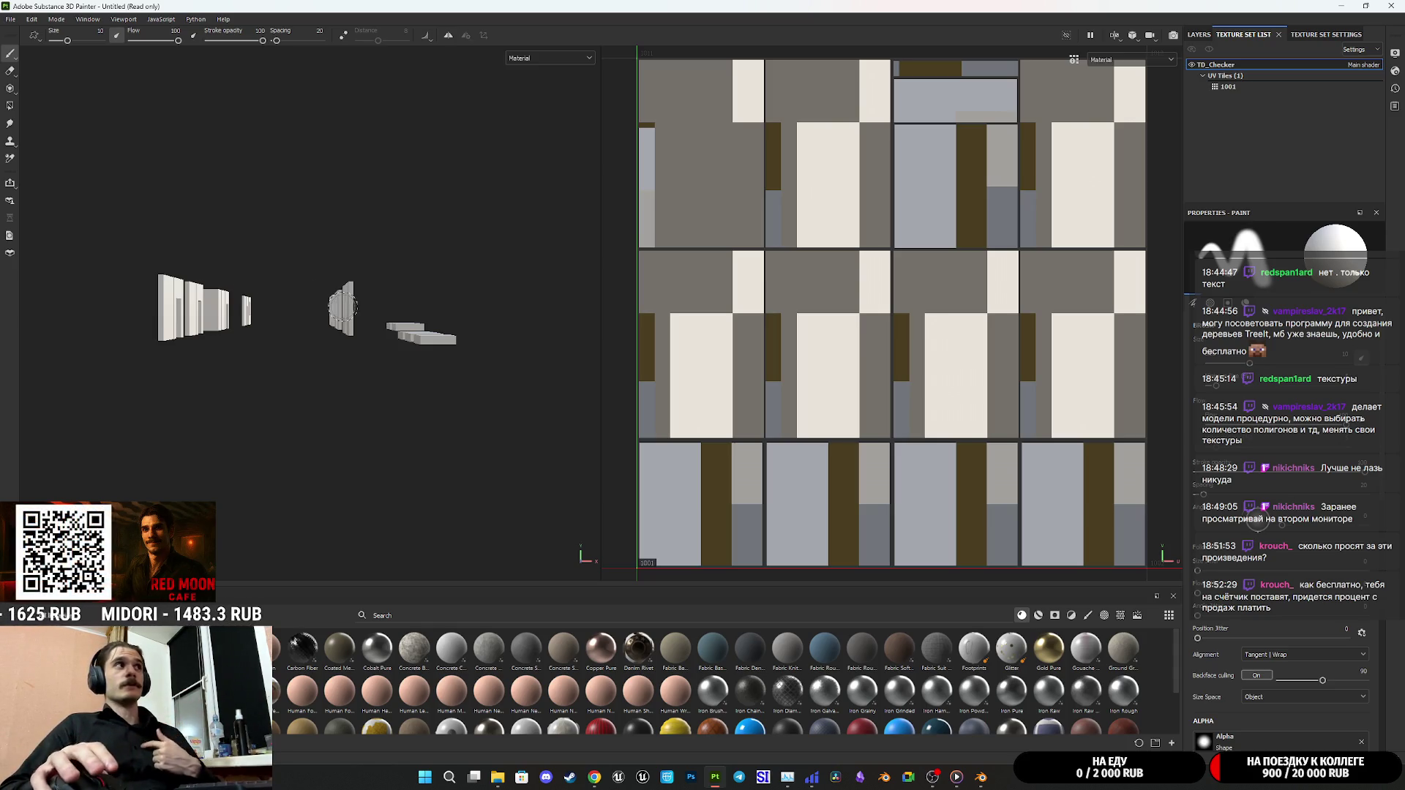
Check the 2D view's channel list and show the Layers panel with Layer 1, then go to Chrome's Twitch stream manager
click(1117, 58)
click(1153, 71)
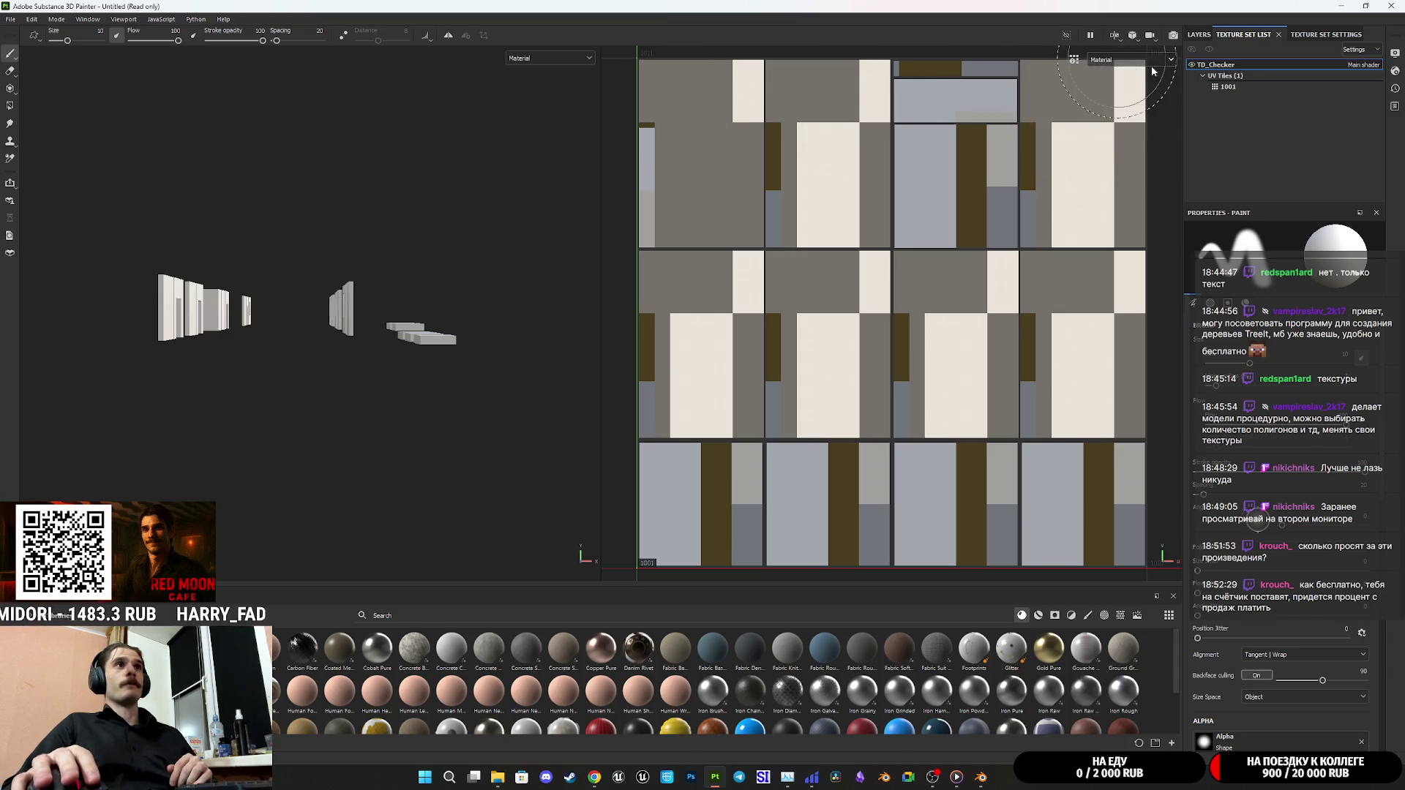
click(1199, 35)
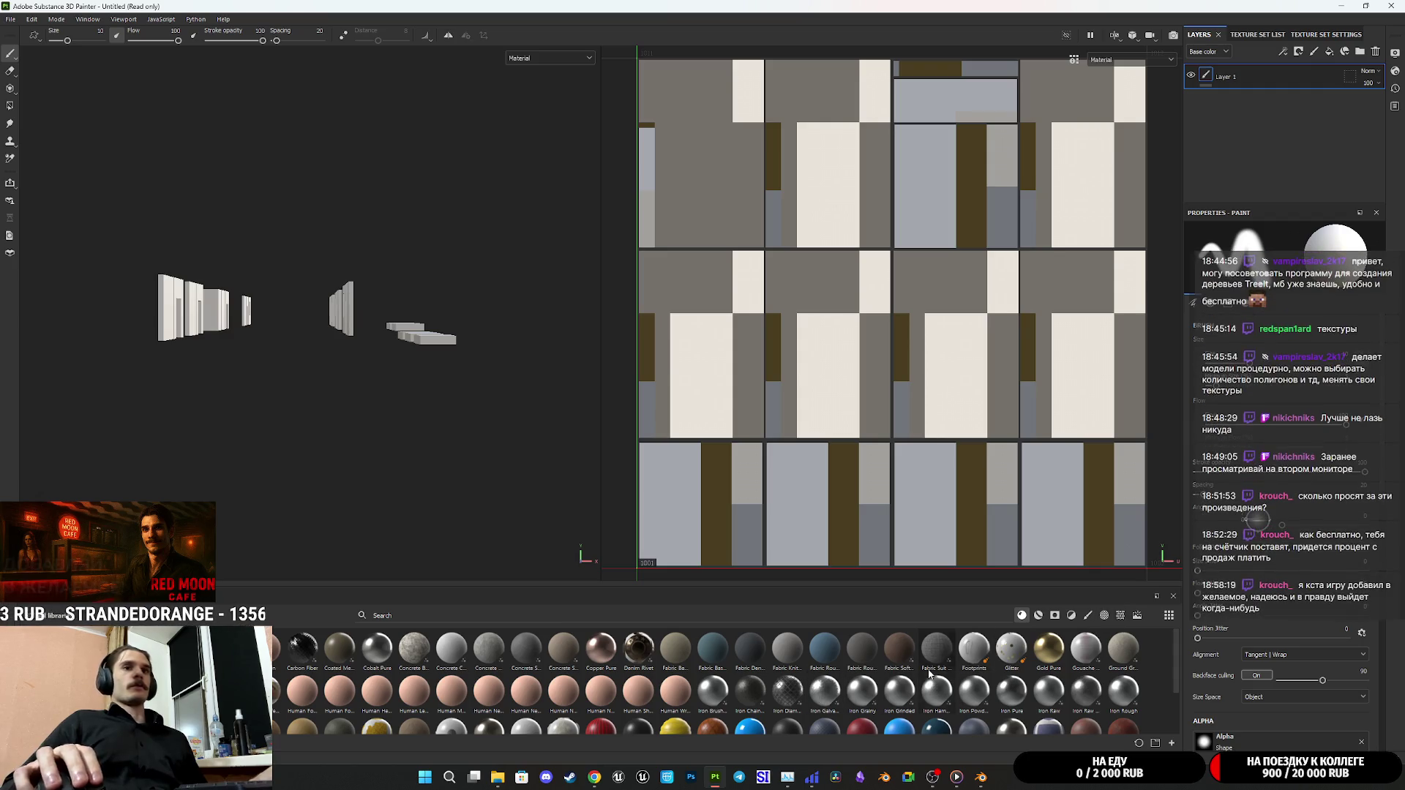
mouse_move(929, 673)
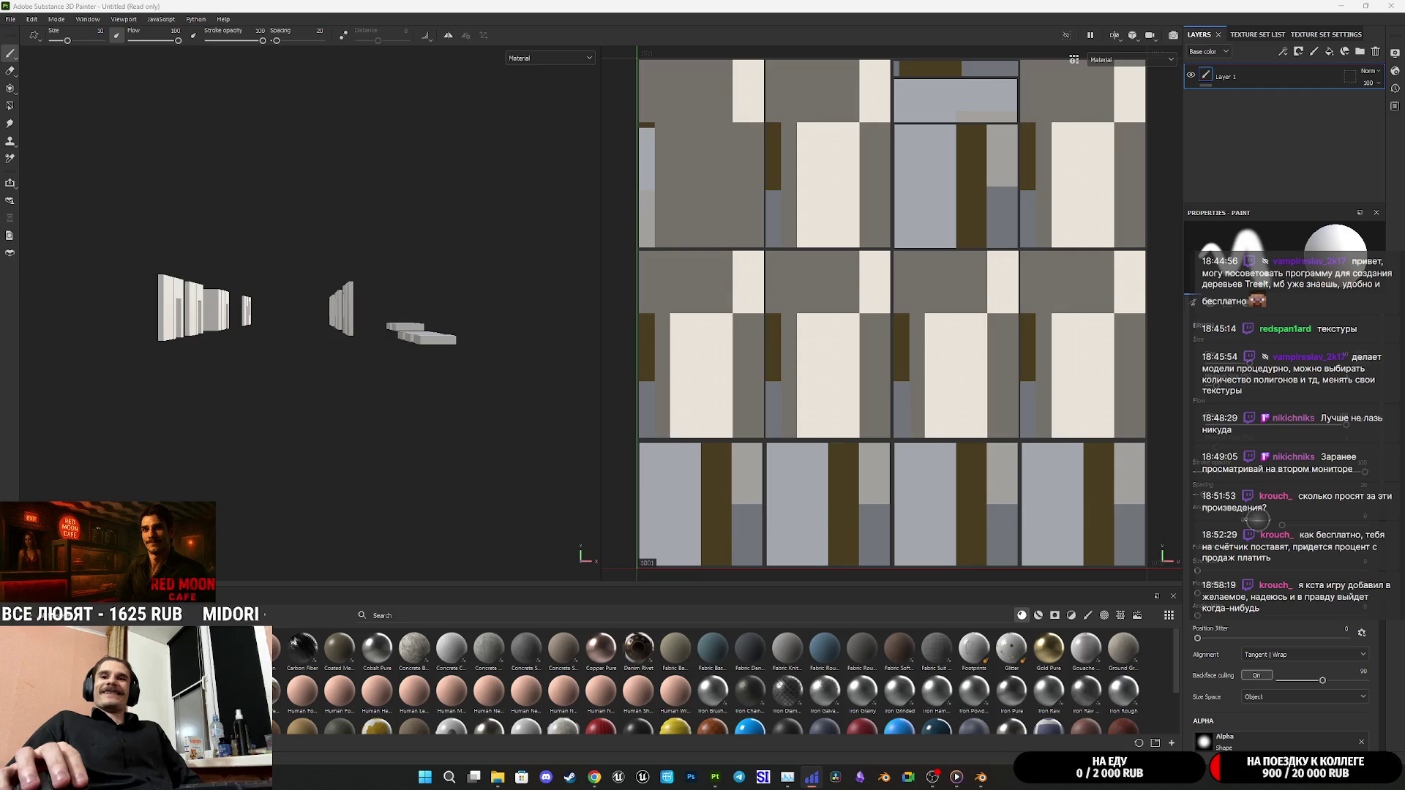
click(594, 777)
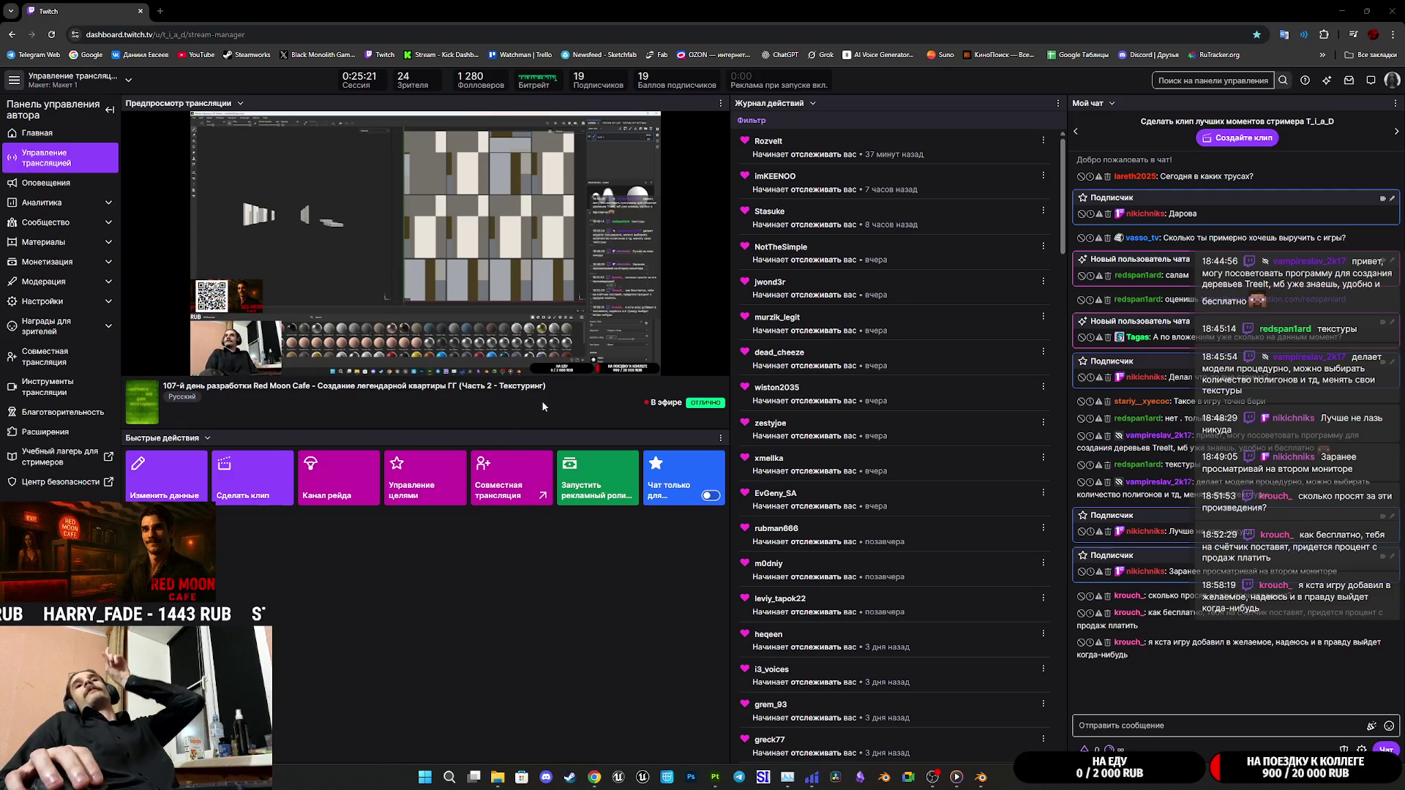
Sign in to Steam by choosing the streamer's profile in the account picker
click(586, 400)
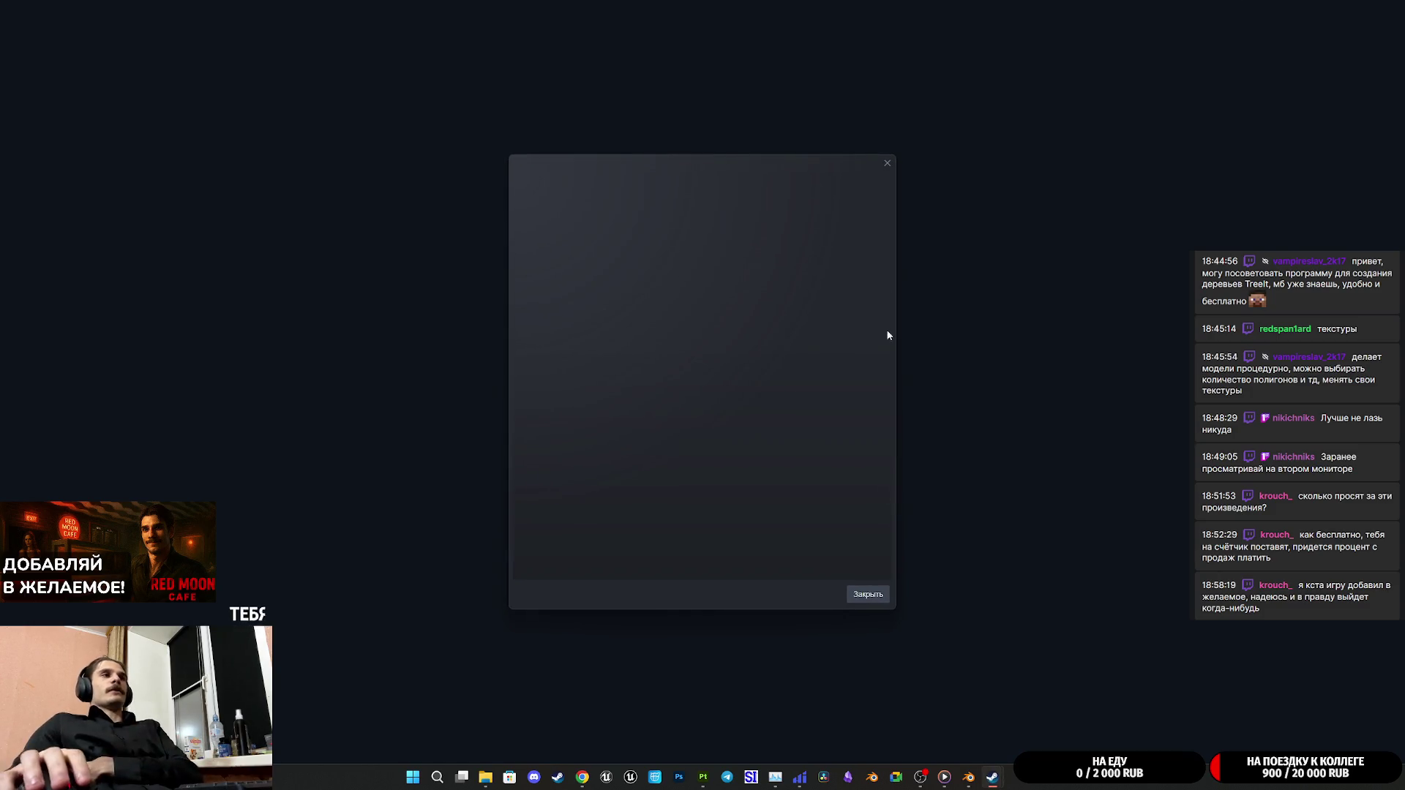
Dismiss the blank dialog and open Red Moon Cafe's store page from the Steam library
click(892, 165)
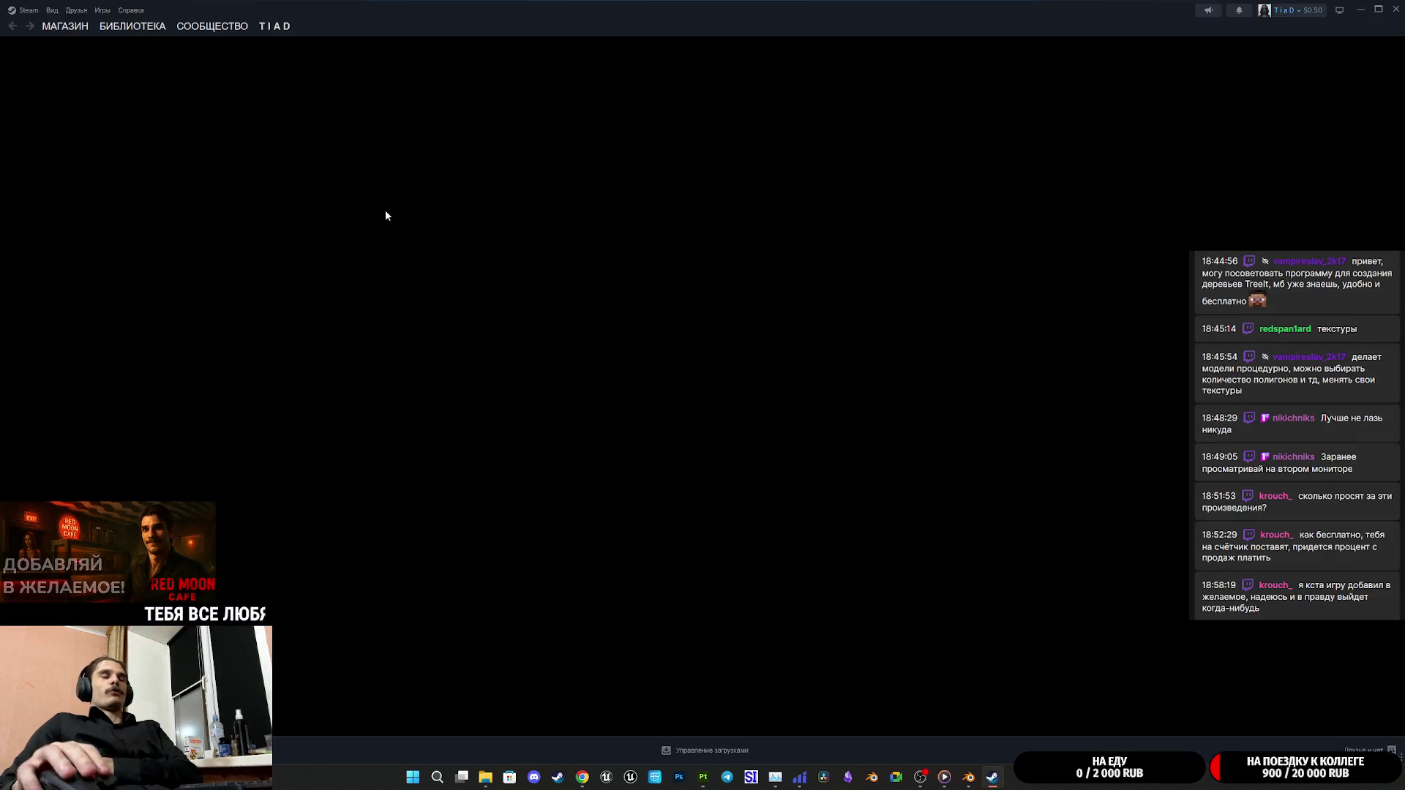
click(124, 33)
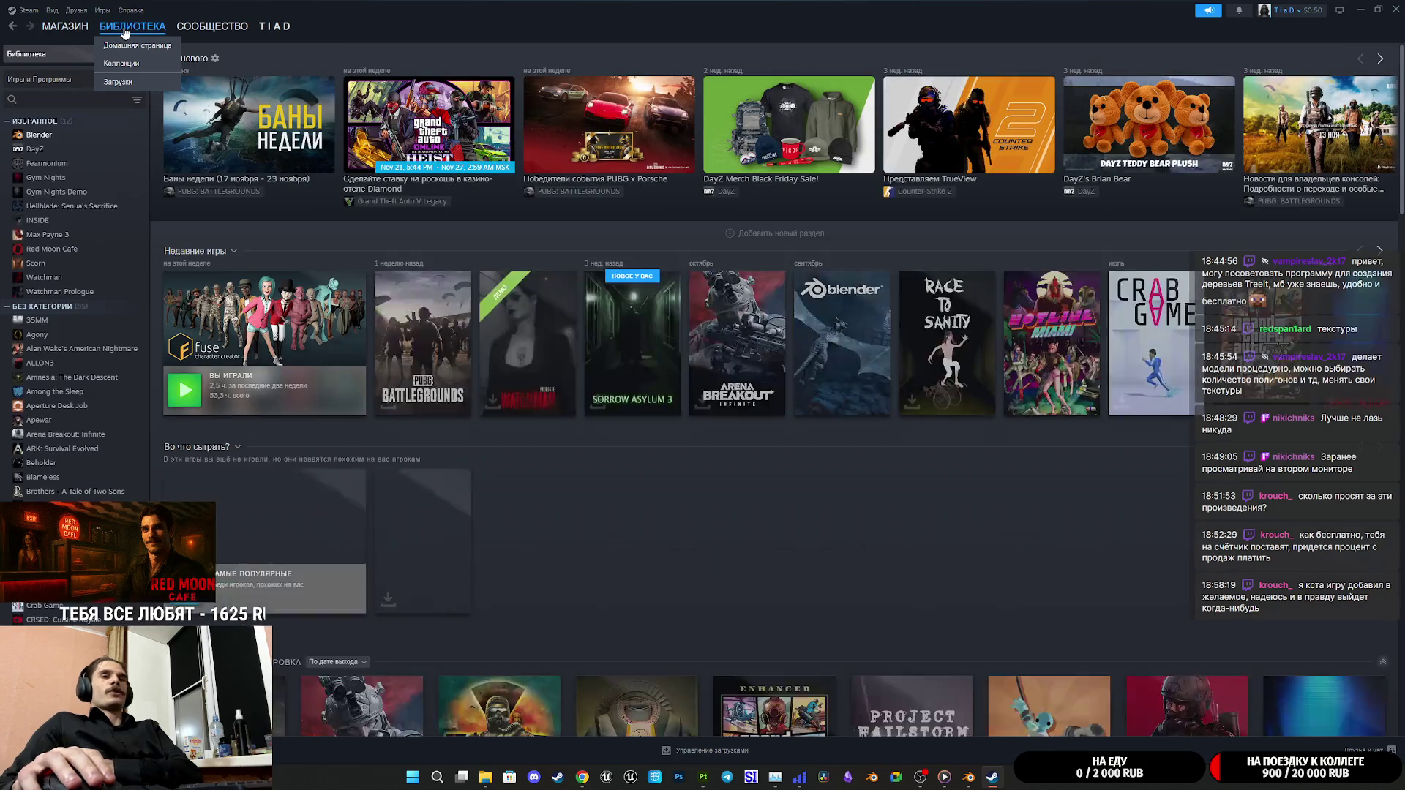
click(58, 248)
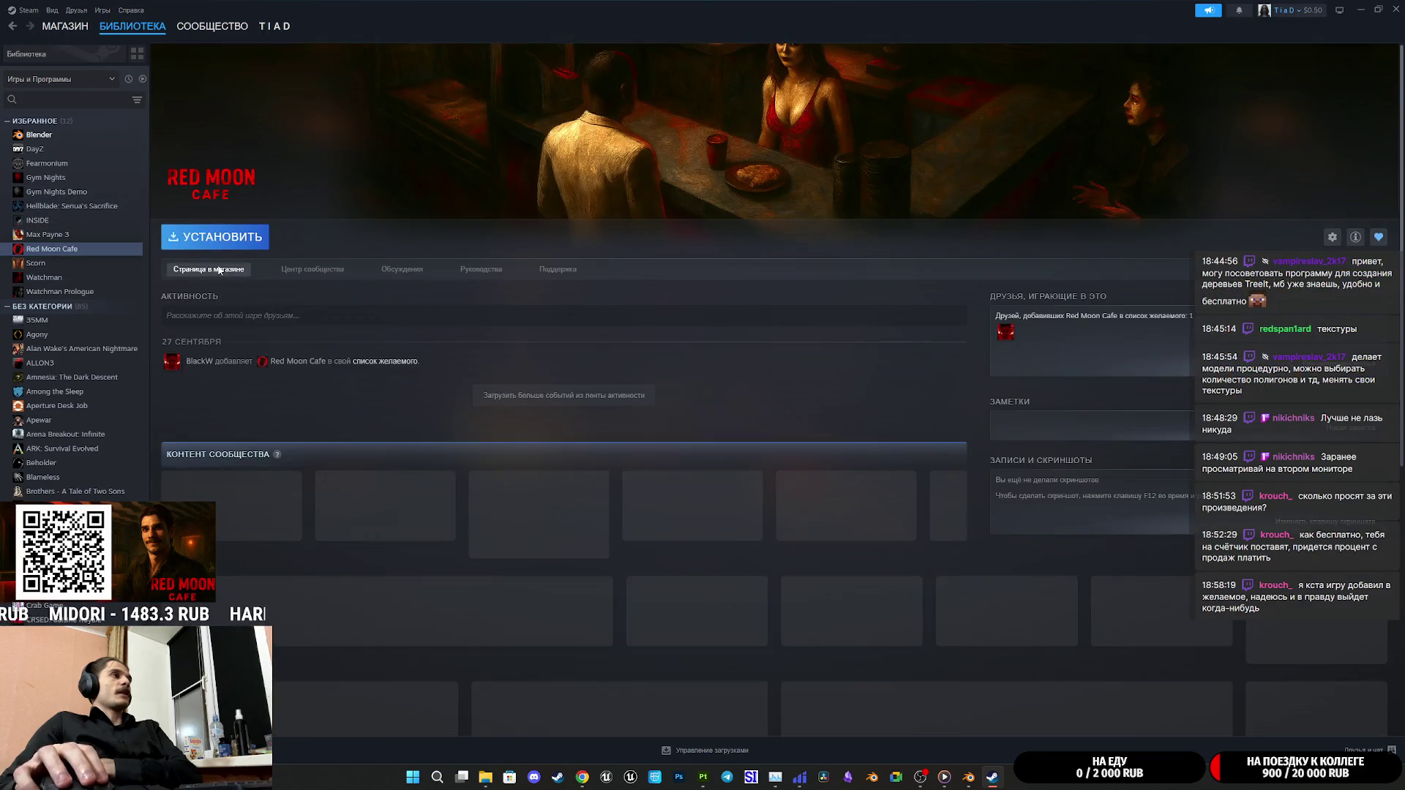
click(218, 268)
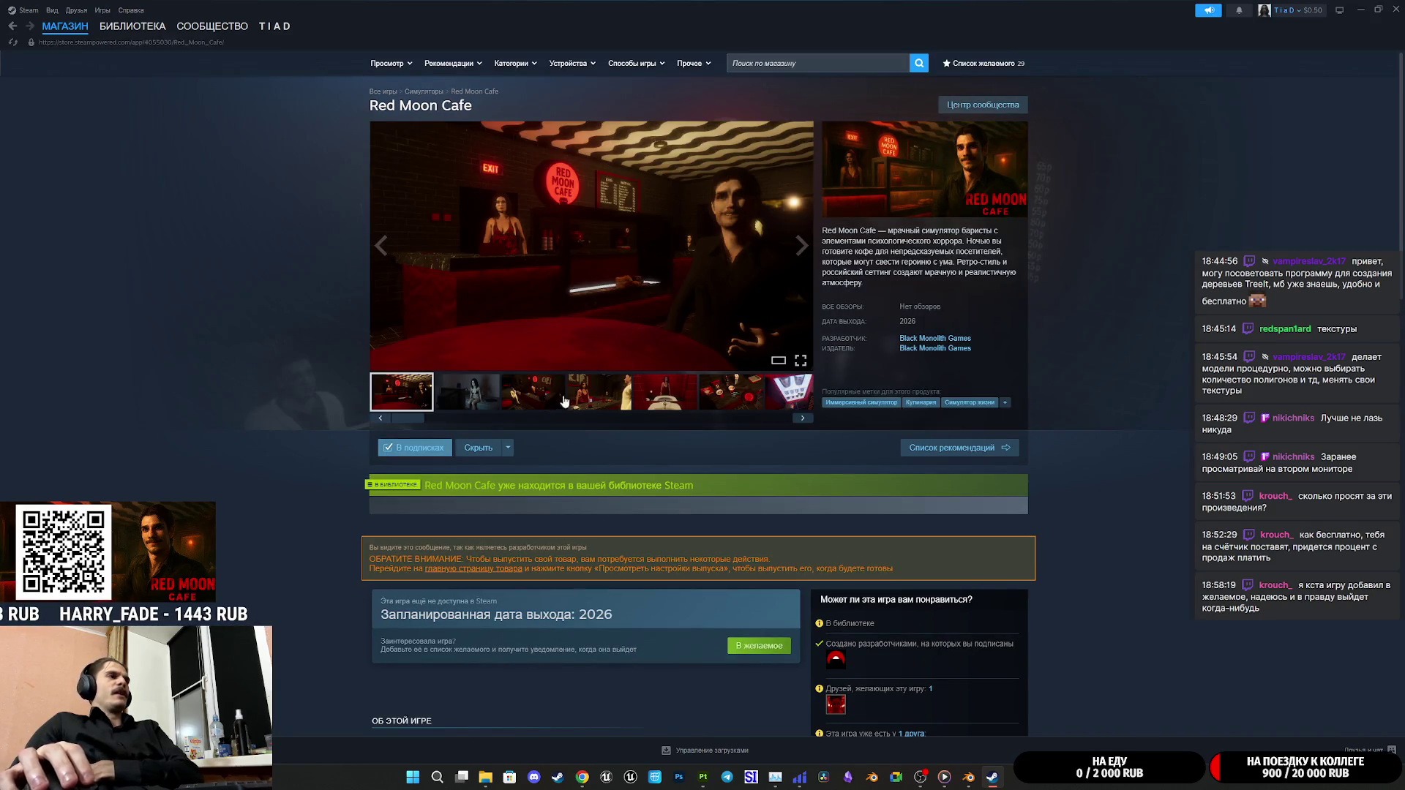
Browse the Red Moon Cafe screenshots and page, then return to its library page
click(589, 393)
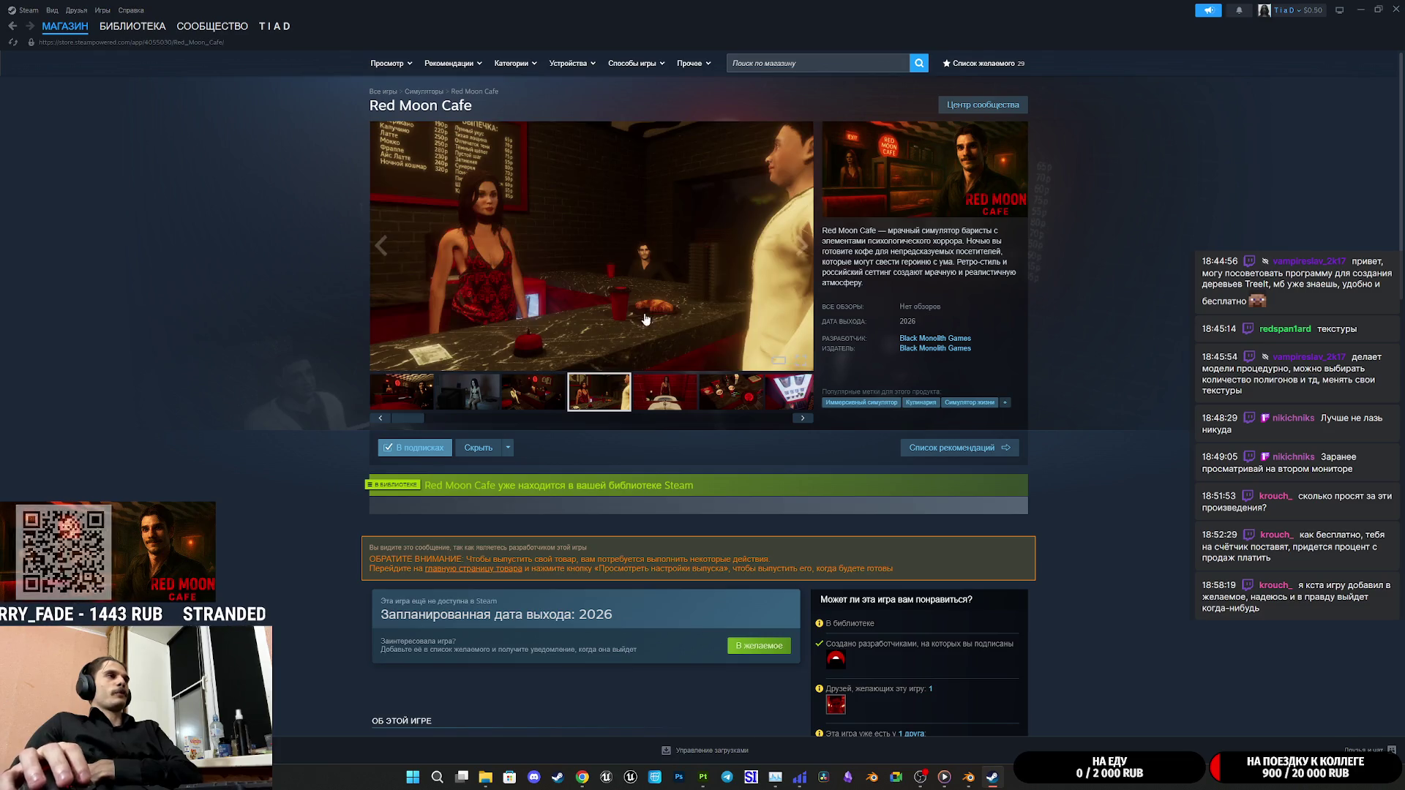
click(524, 394)
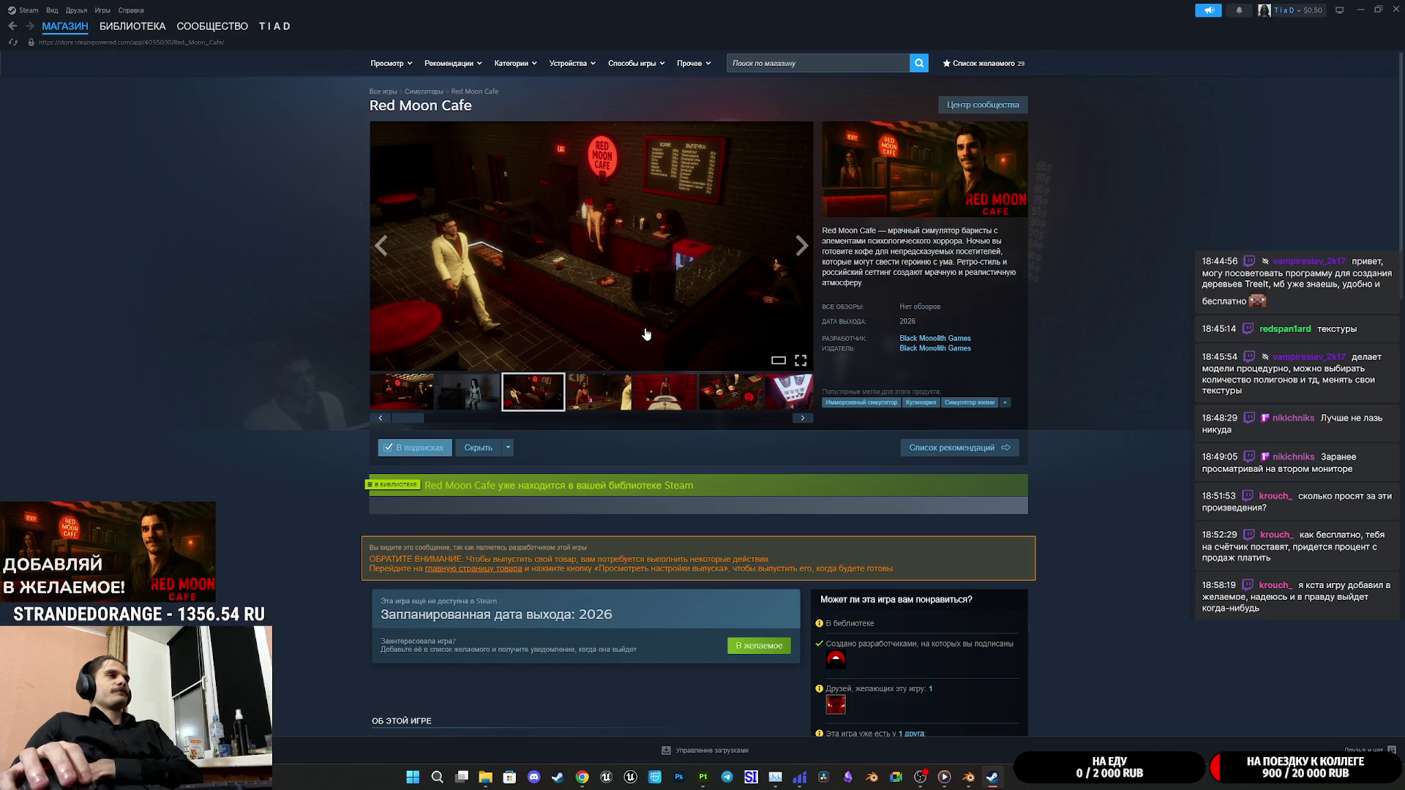
click(800, 249)
click(800, 249)
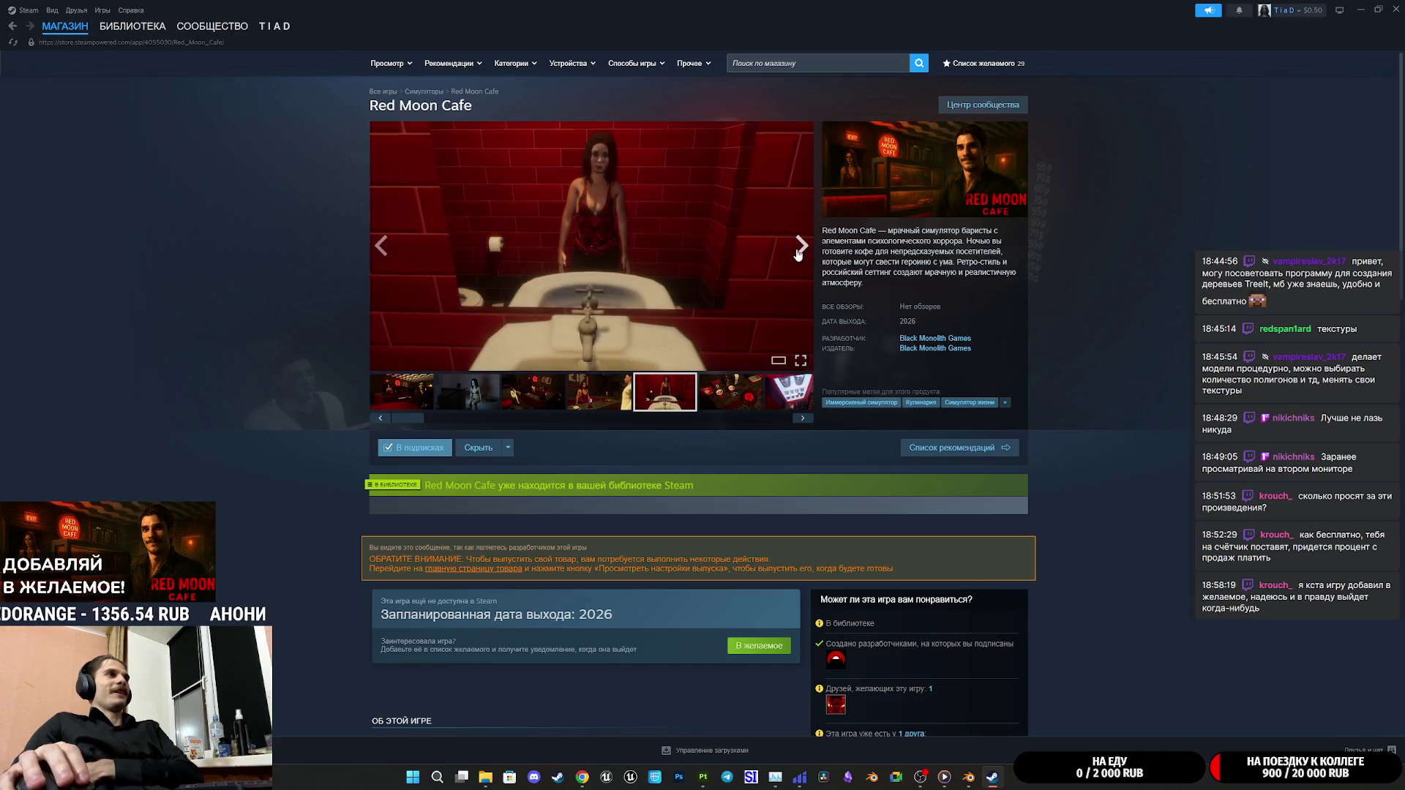
scroll(849, 326, down, 20)
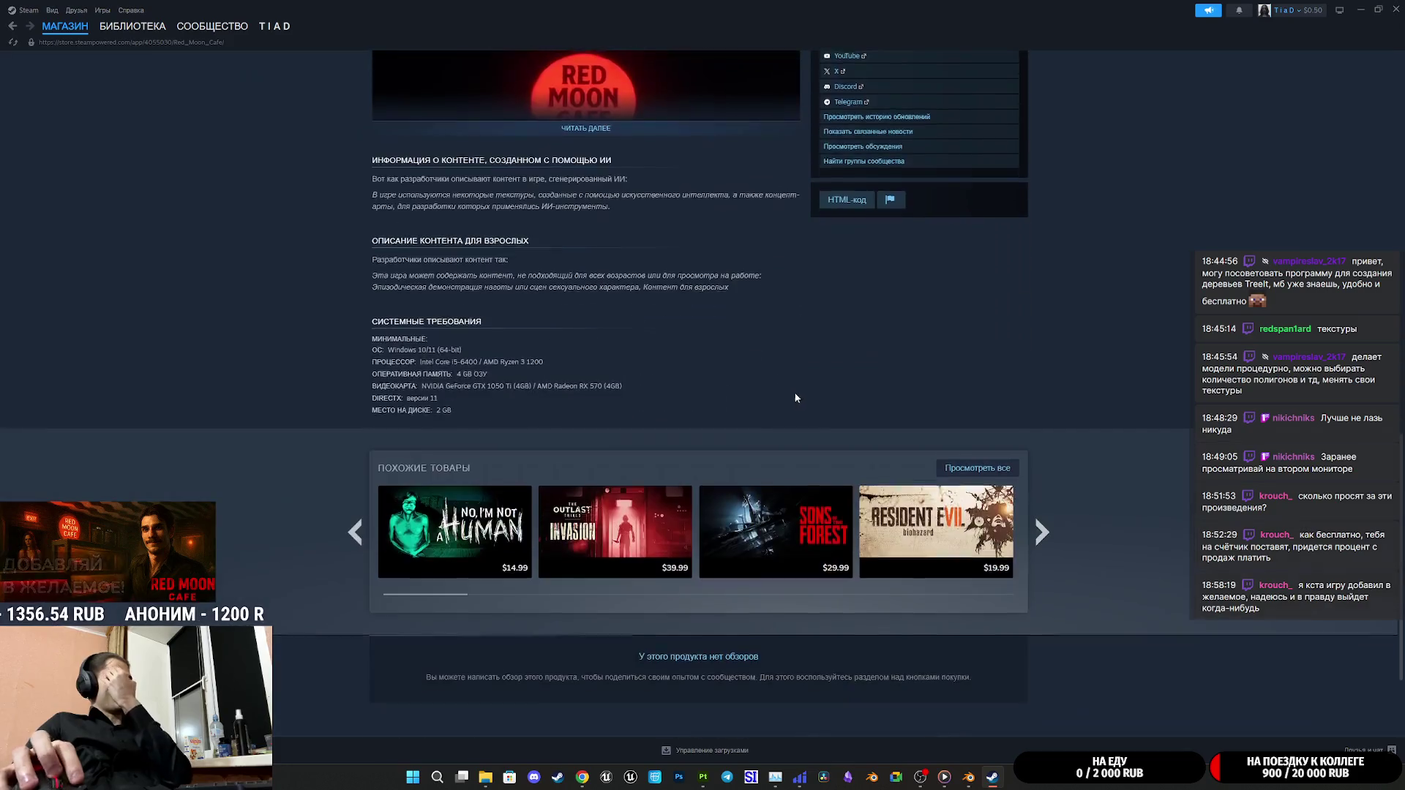
scroll(790, 402, down, 2)
click(133, 25)
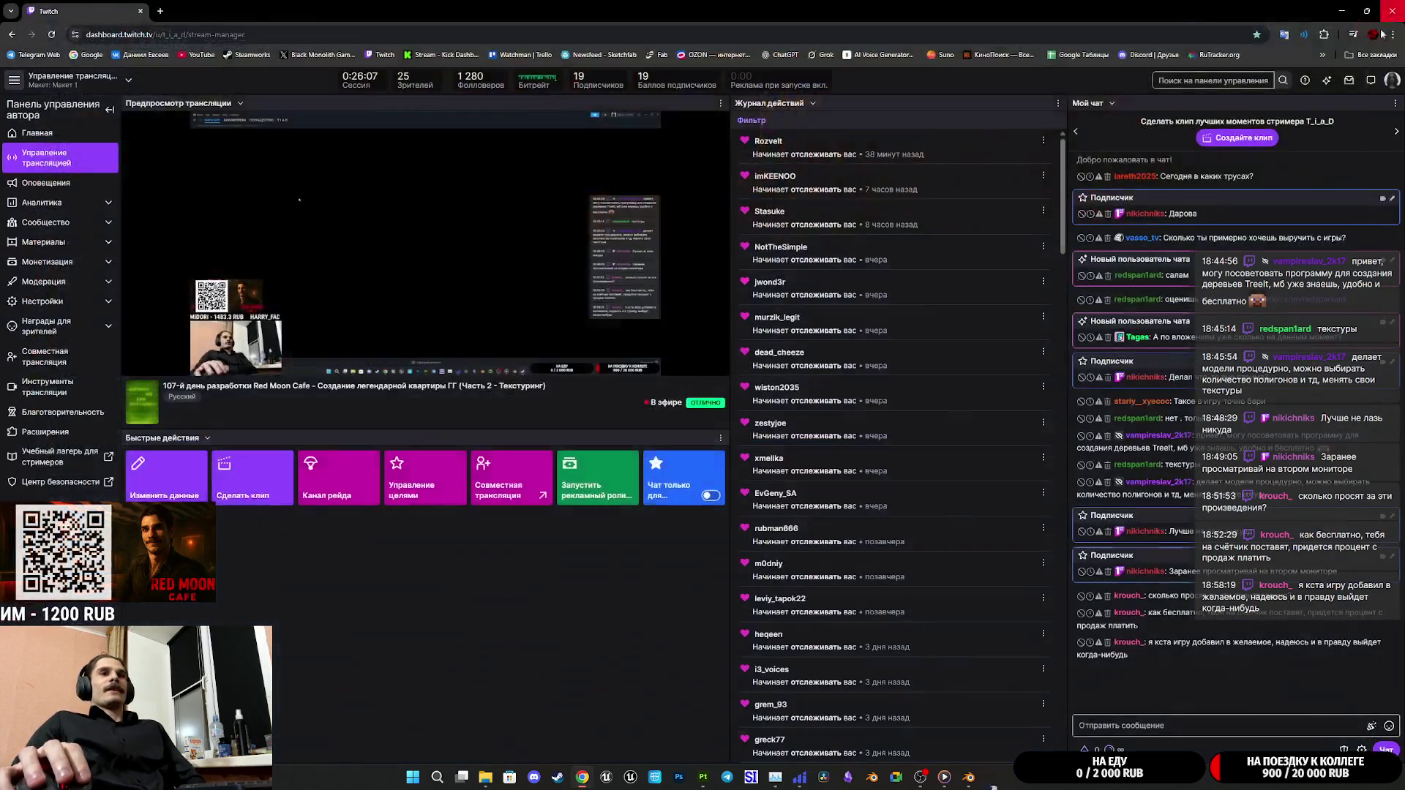
Close Steam, check the Twitch dashboard, and bring the Substance 3D Painter project back up
click(1395, 9)
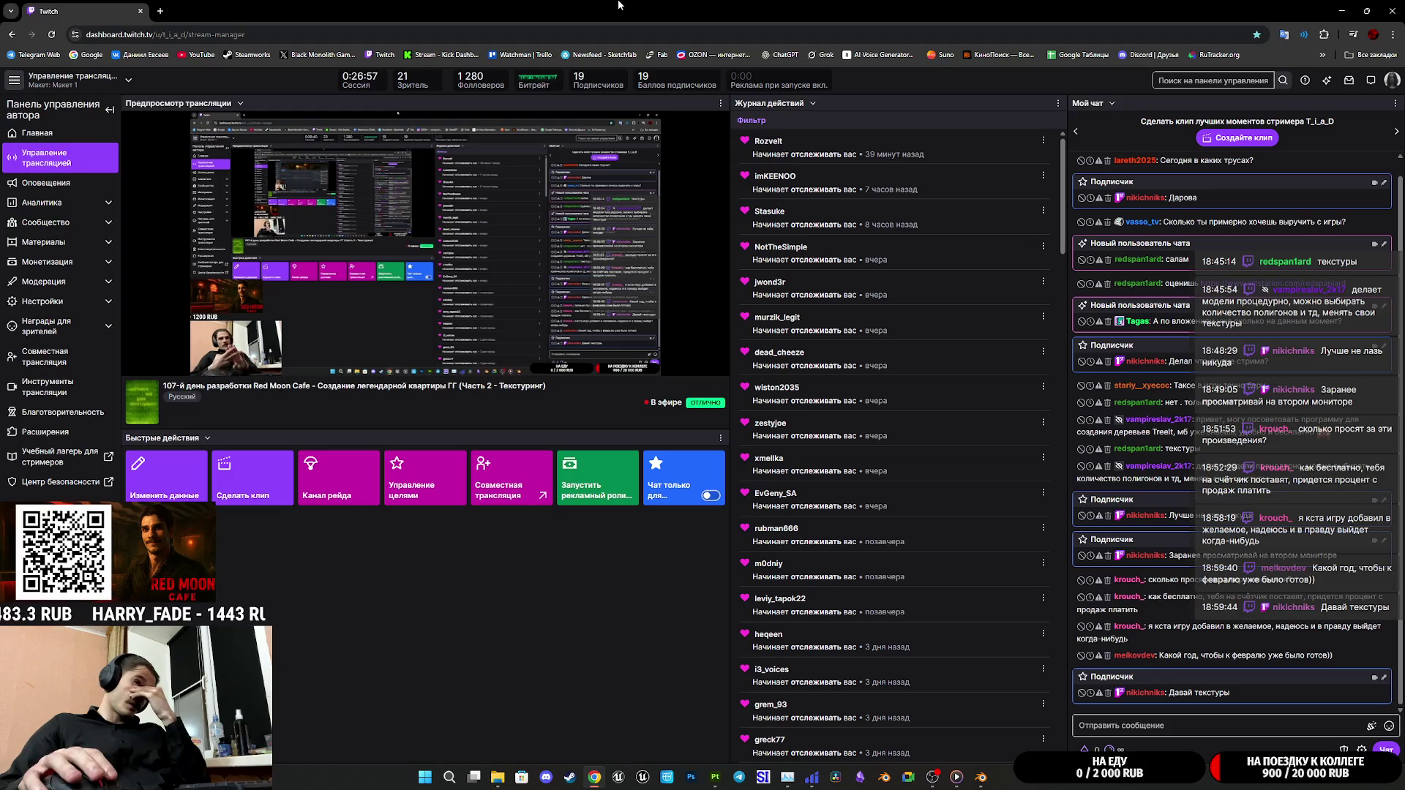
mouse_move(626, 302)
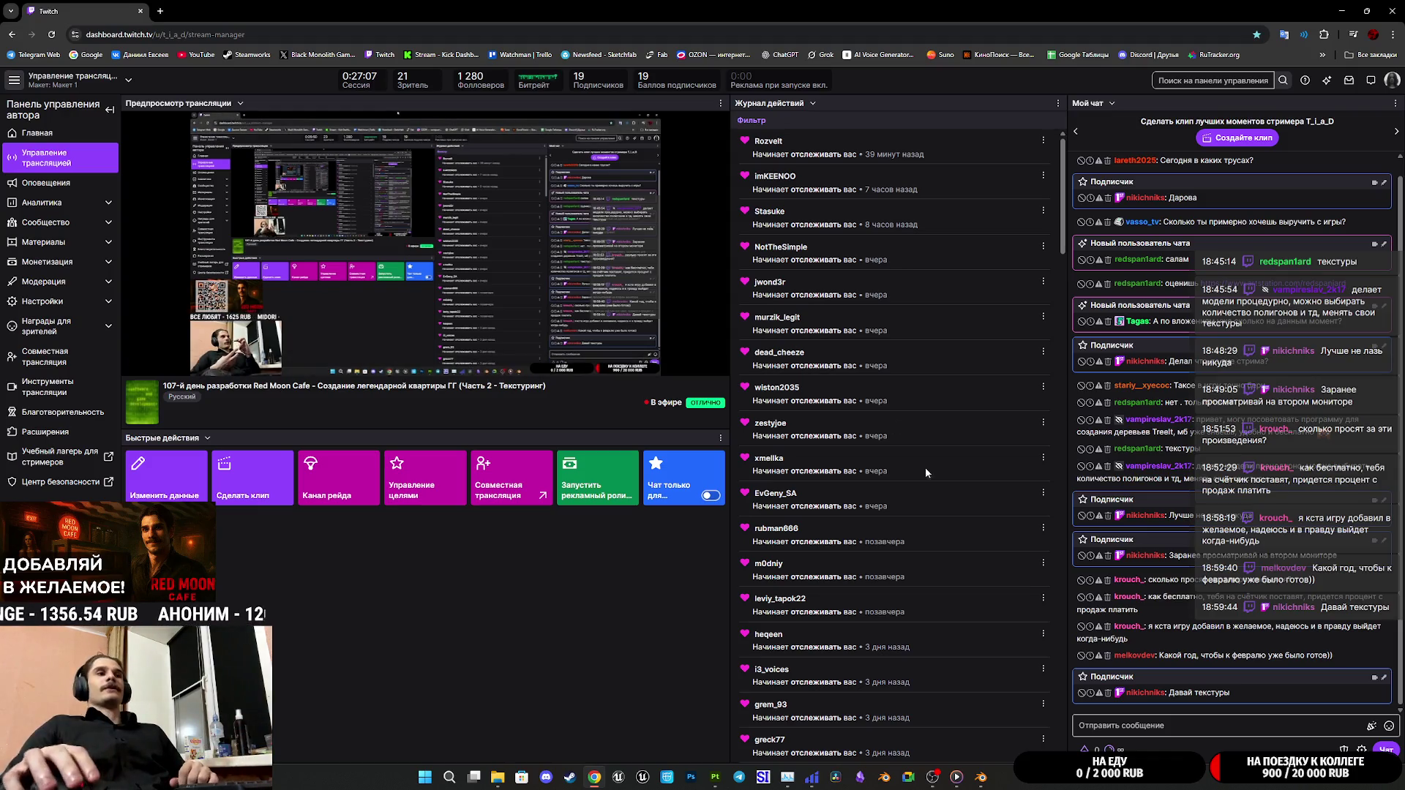
mouse_move(721, 784)
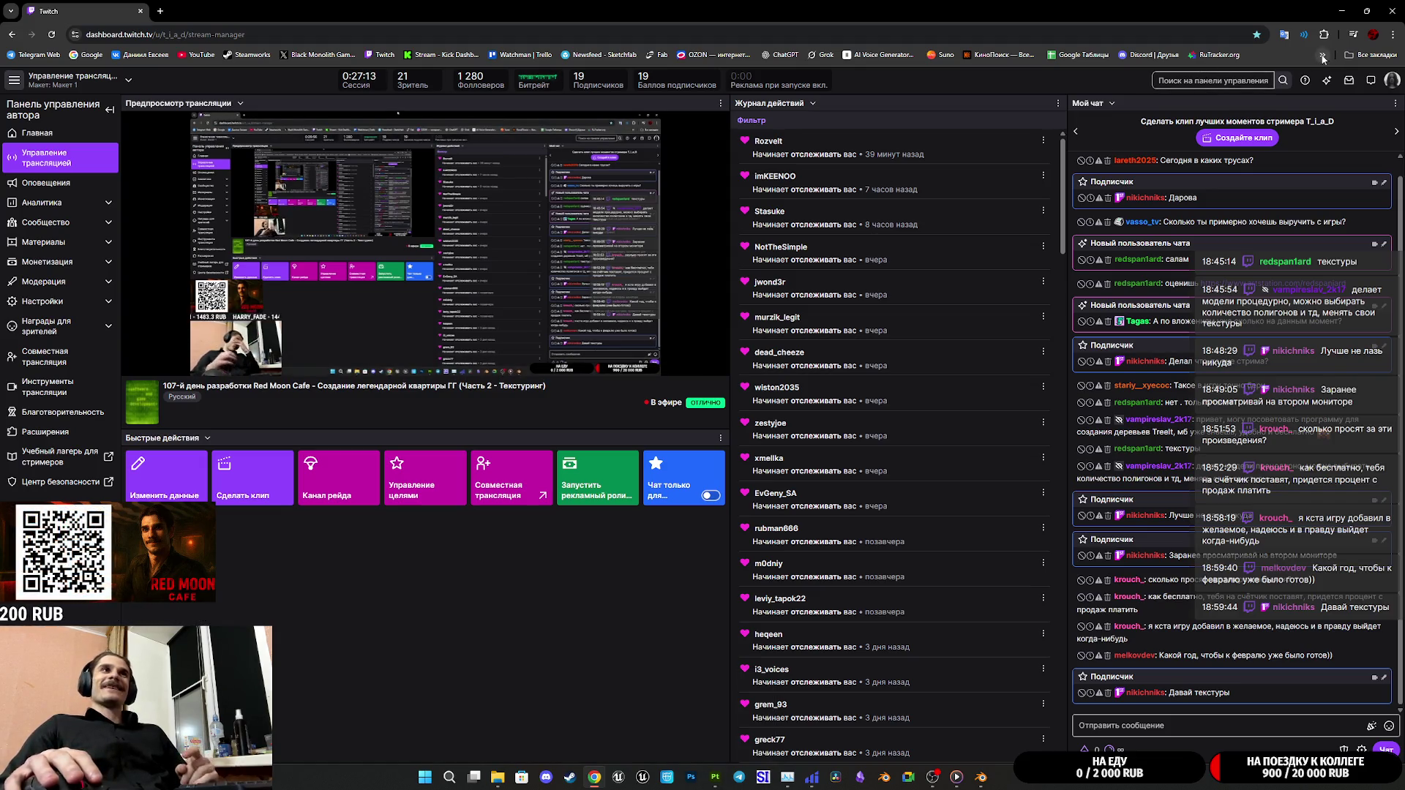
click(716, 778)
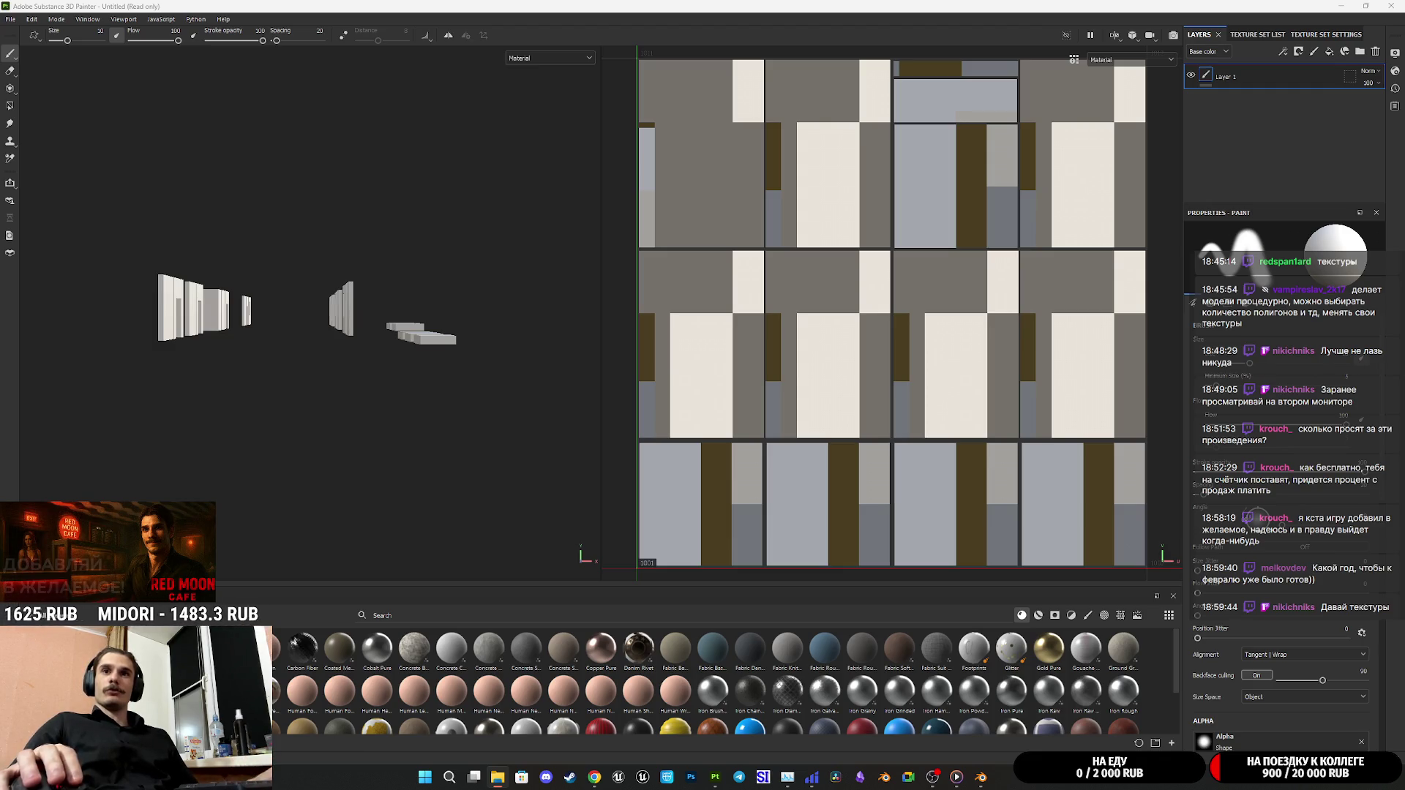
Import FloorL.png as a texture into the current Untitled project
drag(688, 629, 695, 637)
click(852, 519)
click(841, 545)
click(838, 278)
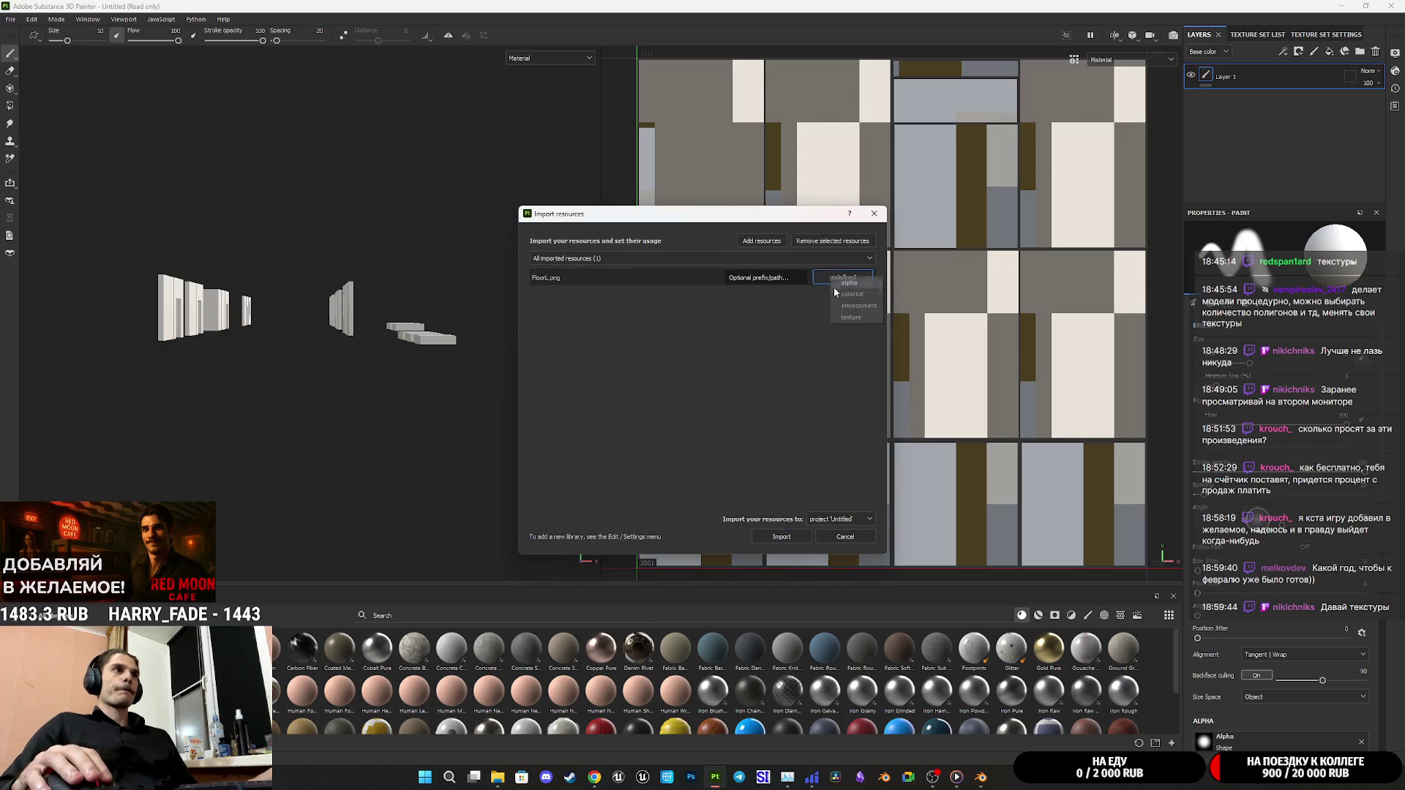
click(852, 318)
click(782, 536)
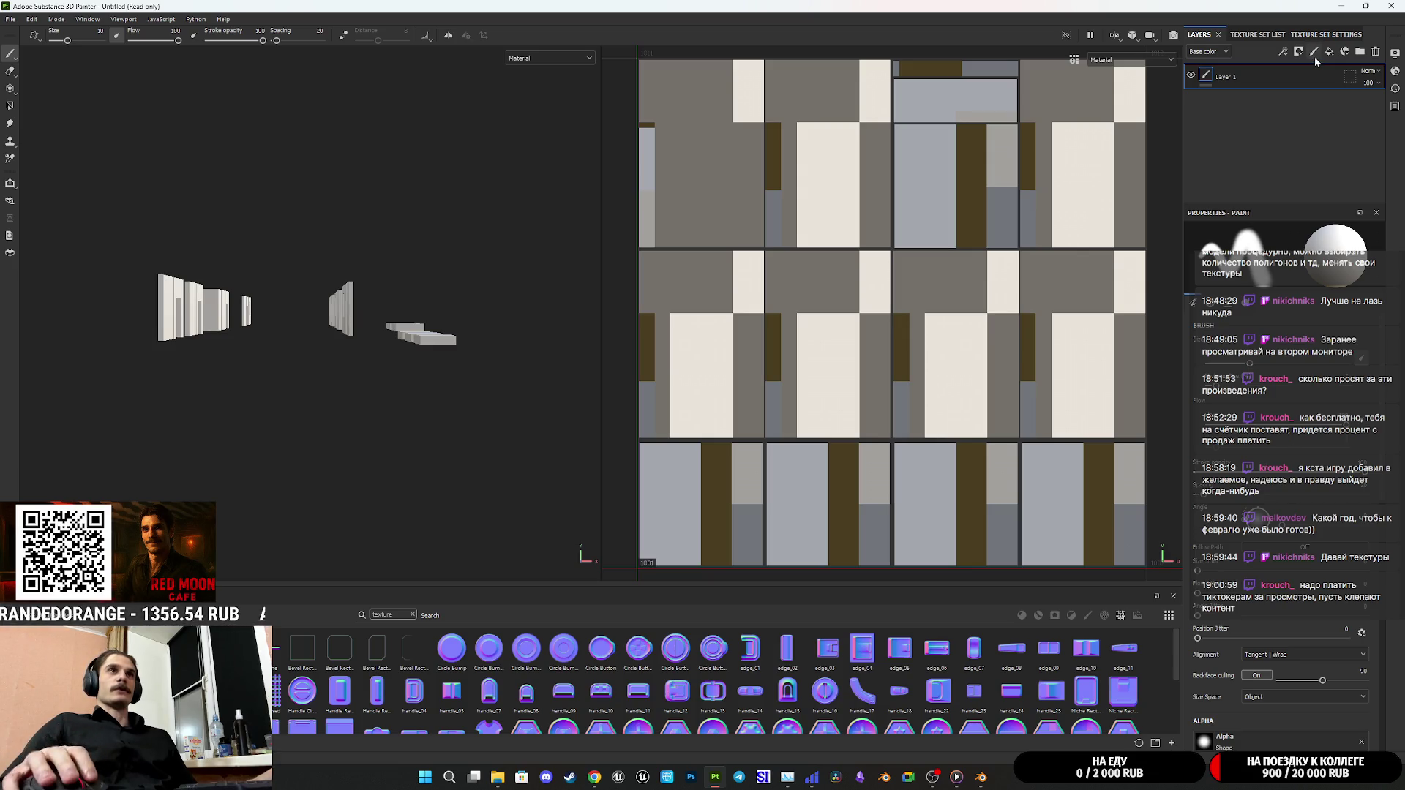
Replace the empty Layer 1 with a fill layer of brown wood parquet
click(1375, 51)
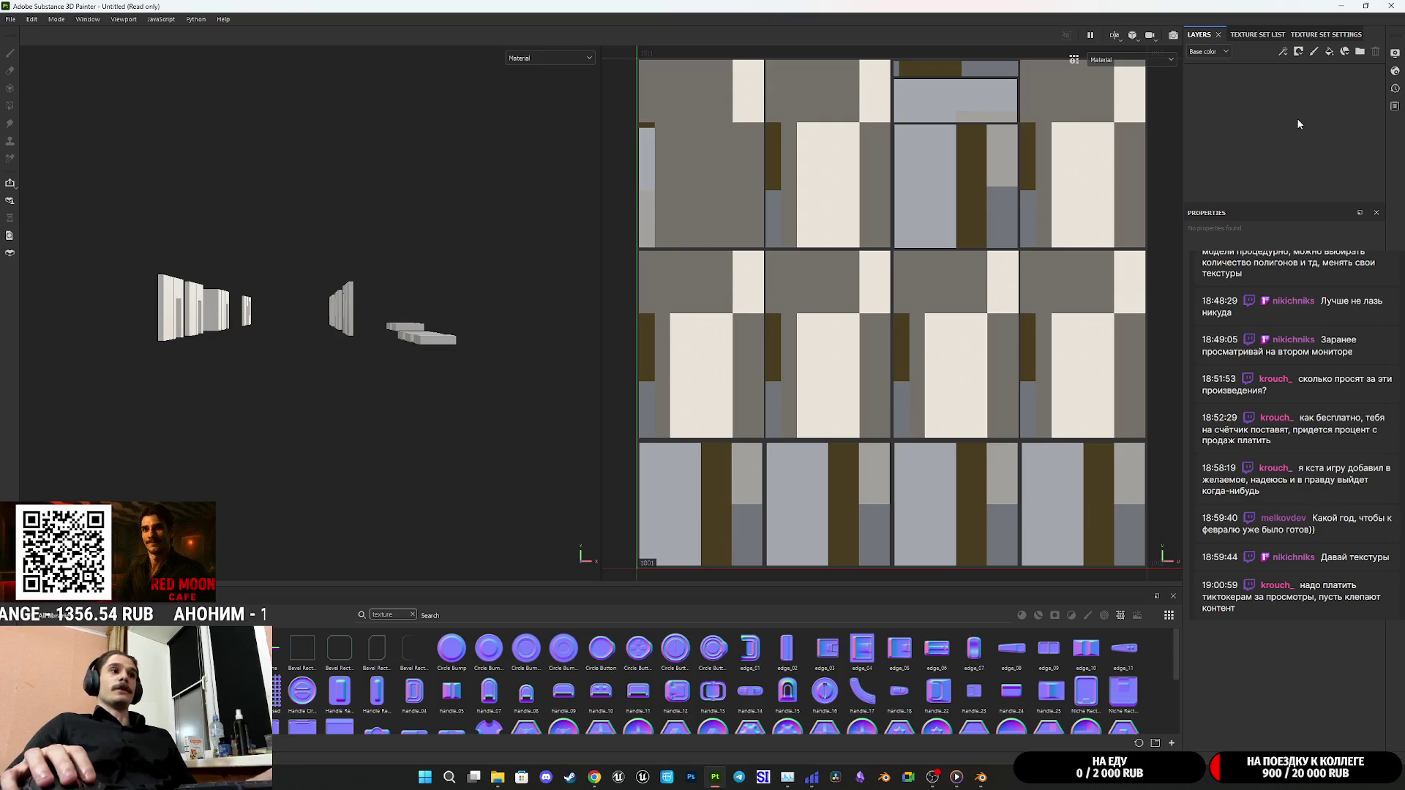
mouse_move(1297, 117)
mouse_down()
mouse_move(522, 585)
mouse_move(292, 690)
mouse_move(1395, 465)
mouse_move(1291, 114)
mouse_up()
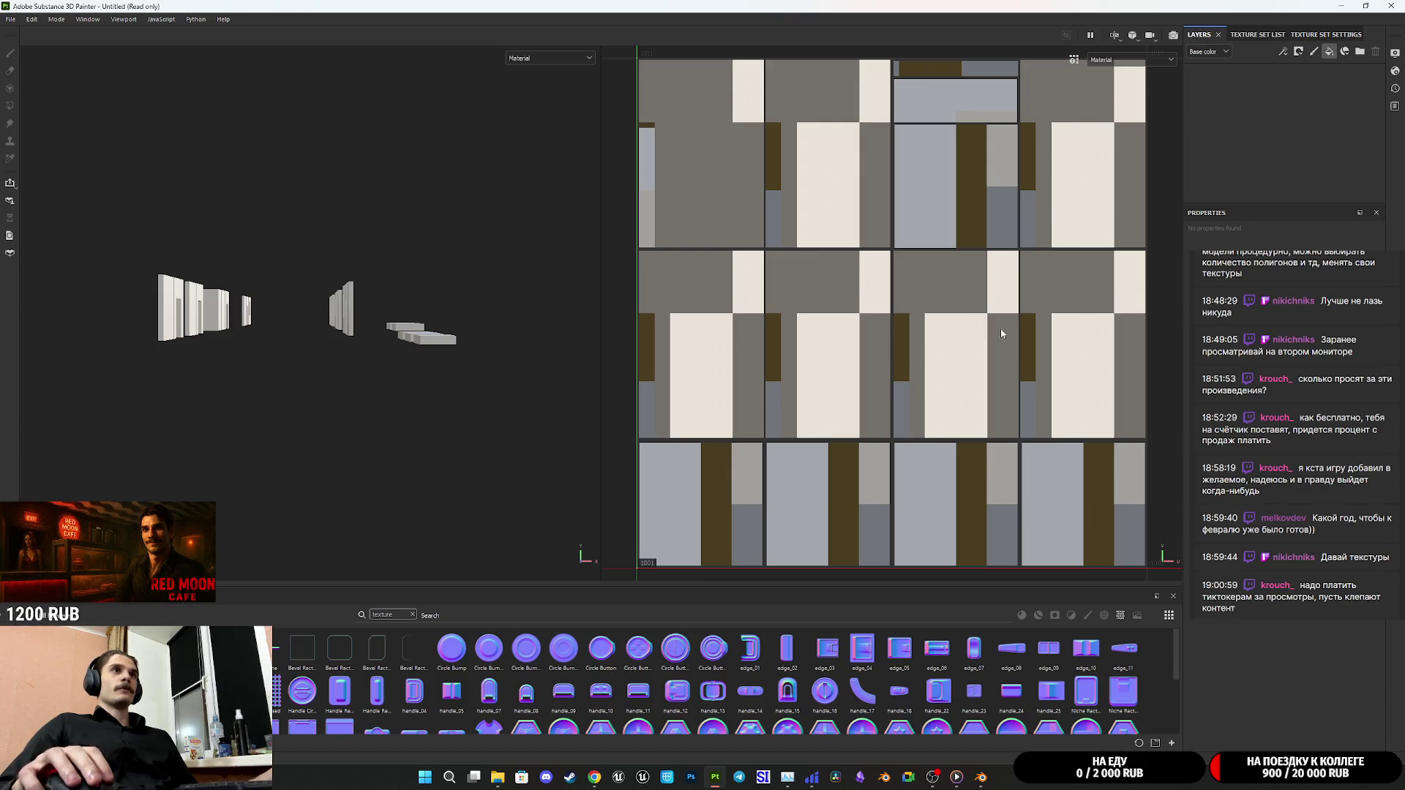
click(1329, 51)
mouse_move(673, 560)
mouse_down()
mouse_move(916, 574)
mouse_move(986, 340)
mouse_up()
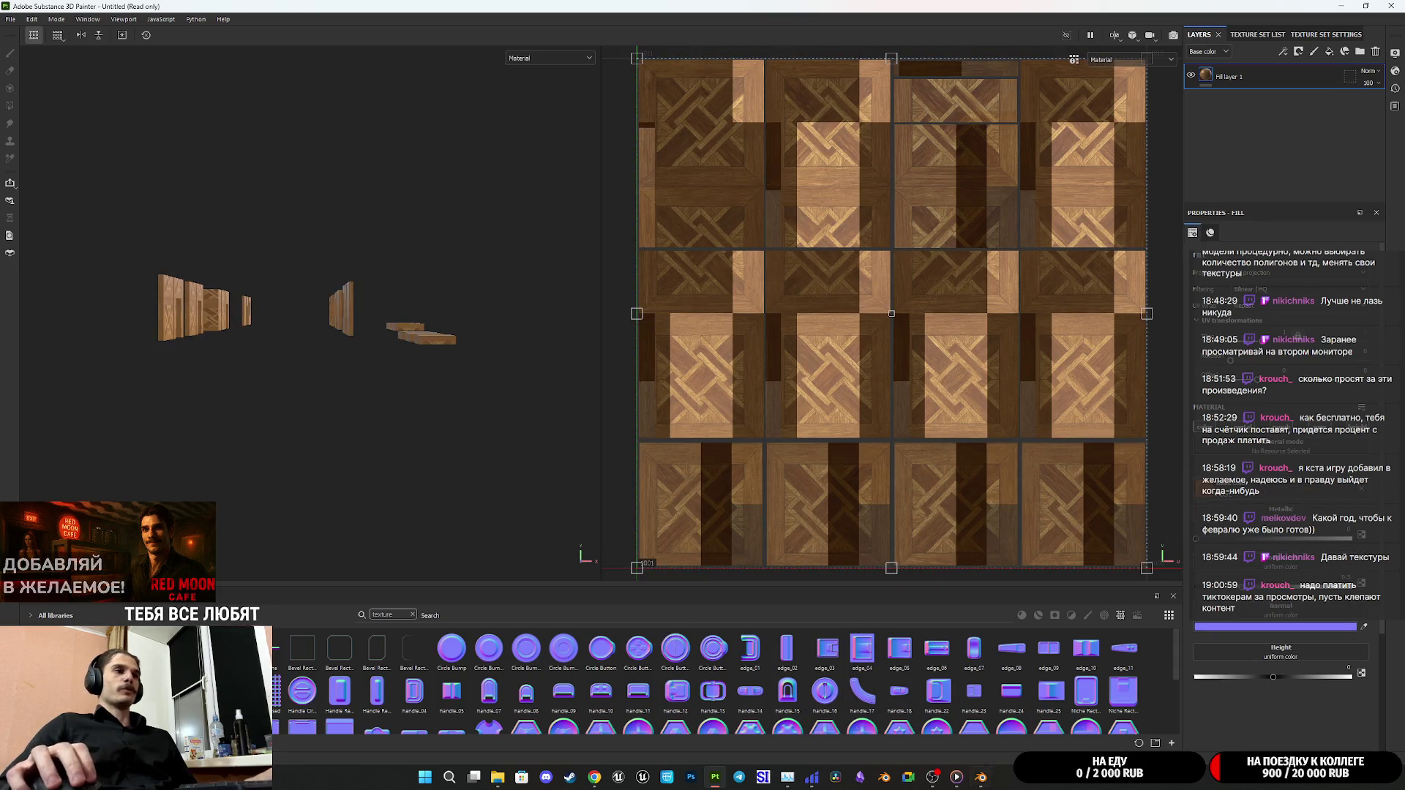
Switch to Blender and check the balcony floor tile's name
click(984, 780)
click(668, 457)
click(619, 454)
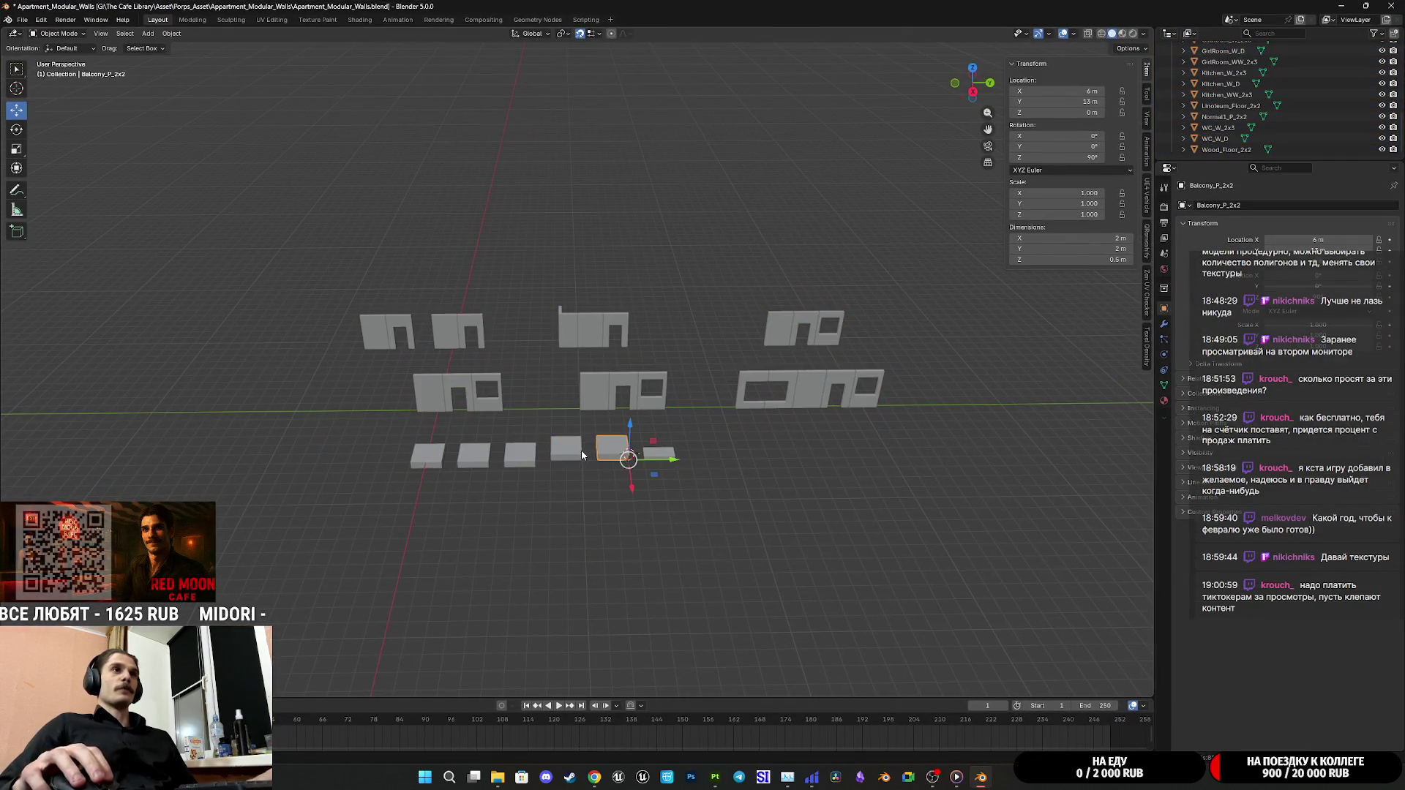
click(558, 454)
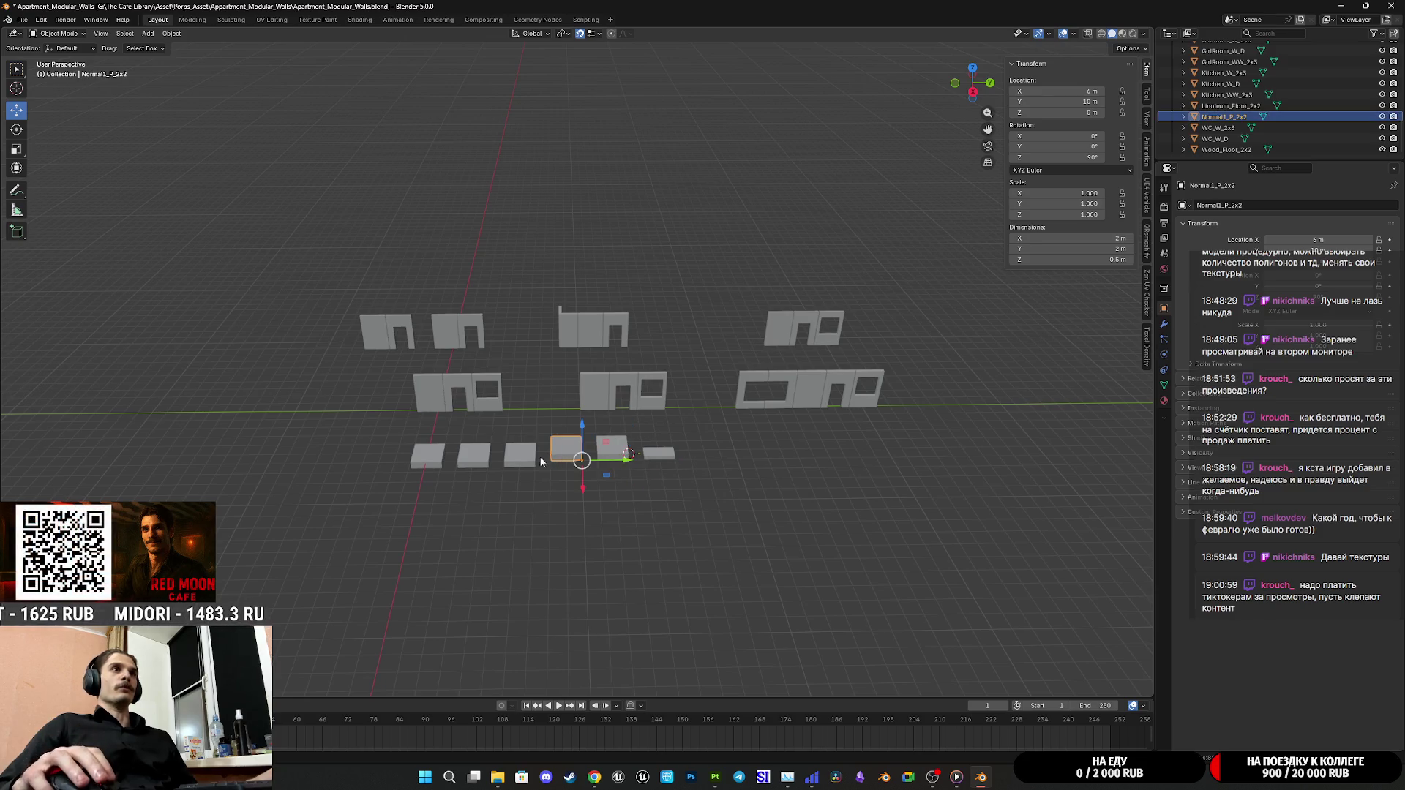
click(529, 459)
click(477, 459)
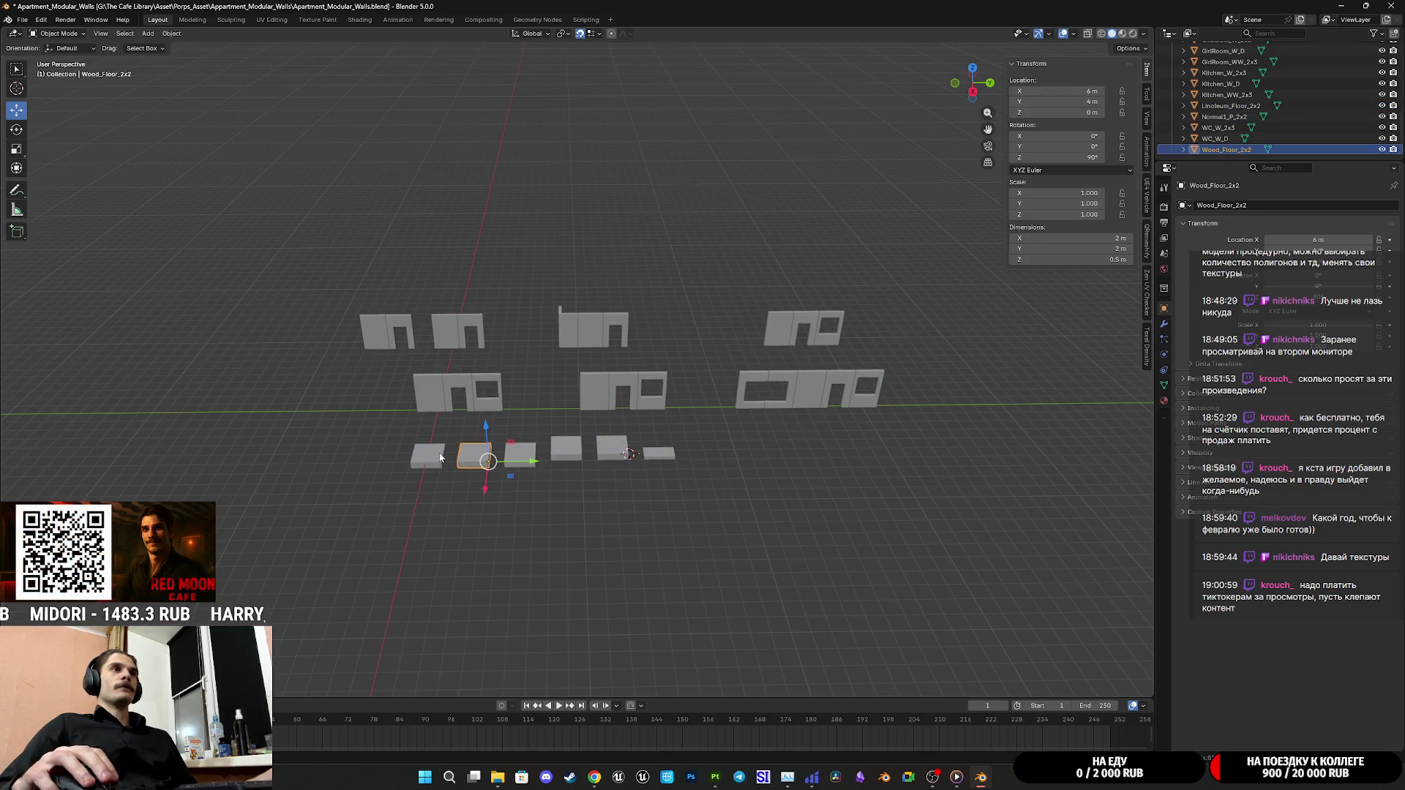
click(429, 455)
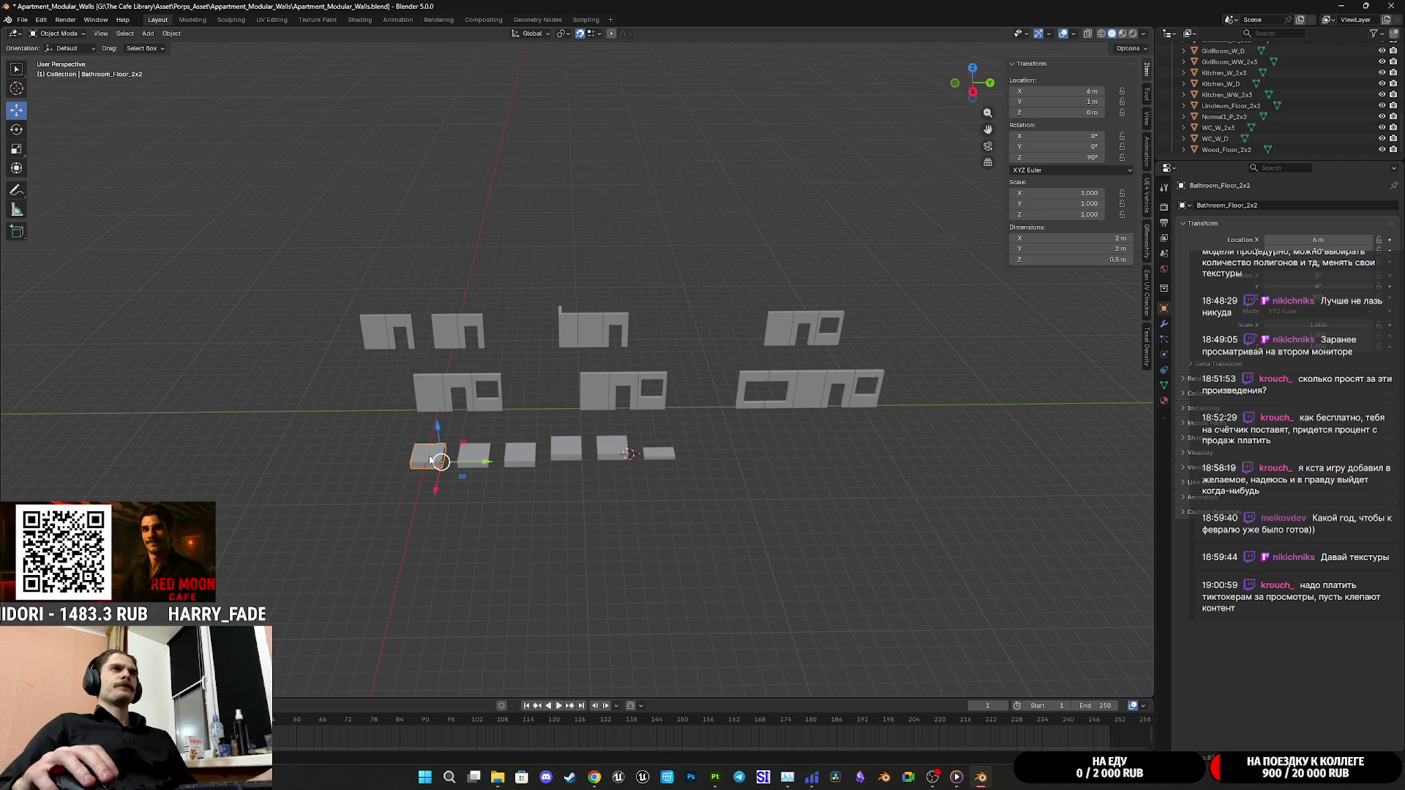
click(517, 461)
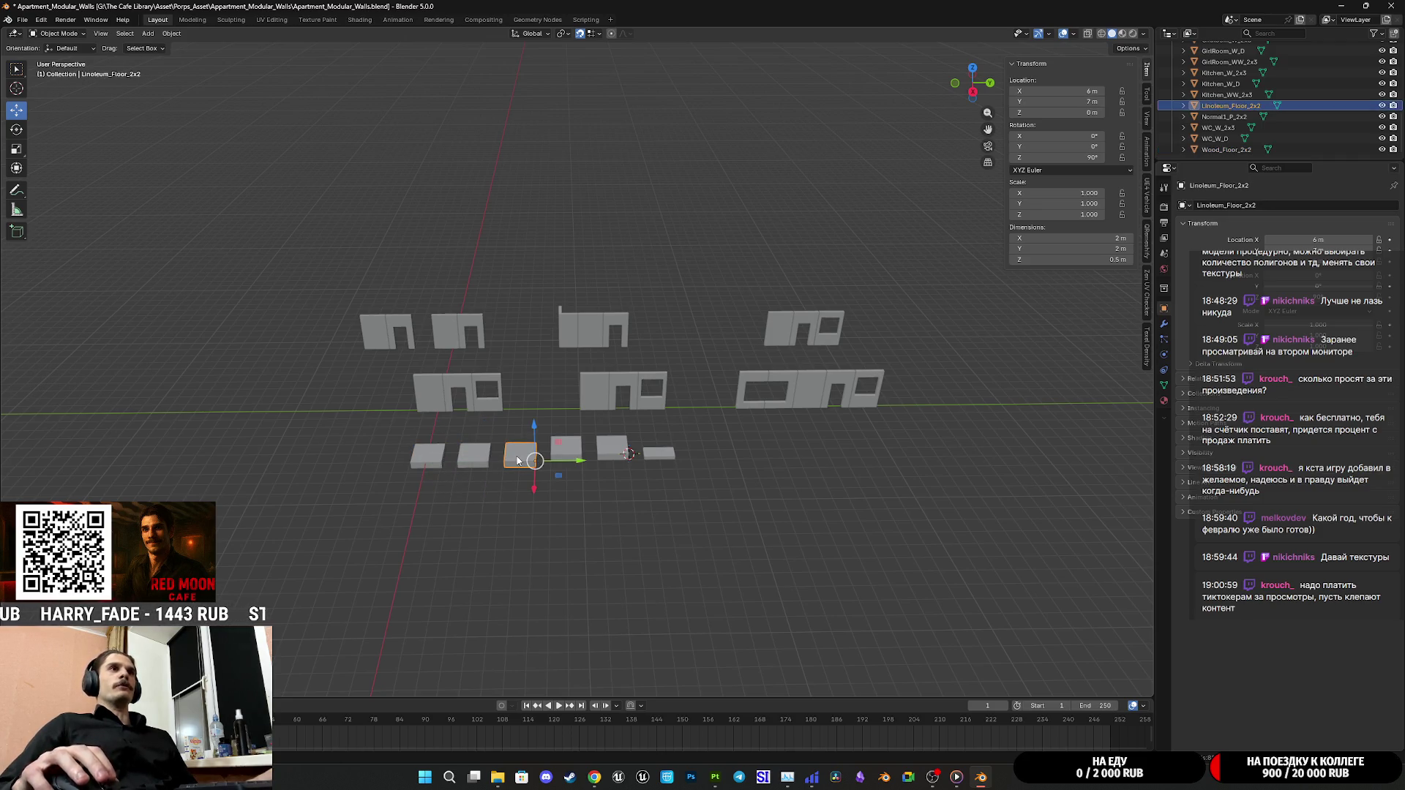
Give Fill layer 1 a black mask and polygon-fill one floor tile to reveal the wood
mouse_move(789, 778)
click(715, 777)
mouse_move(252, 330)
alt+mouse_down()
mouse_move(425, 356)
mouse_move(371, 375)
alt+mouse_up()
right_click(1217, 77)
click(1253, 95)
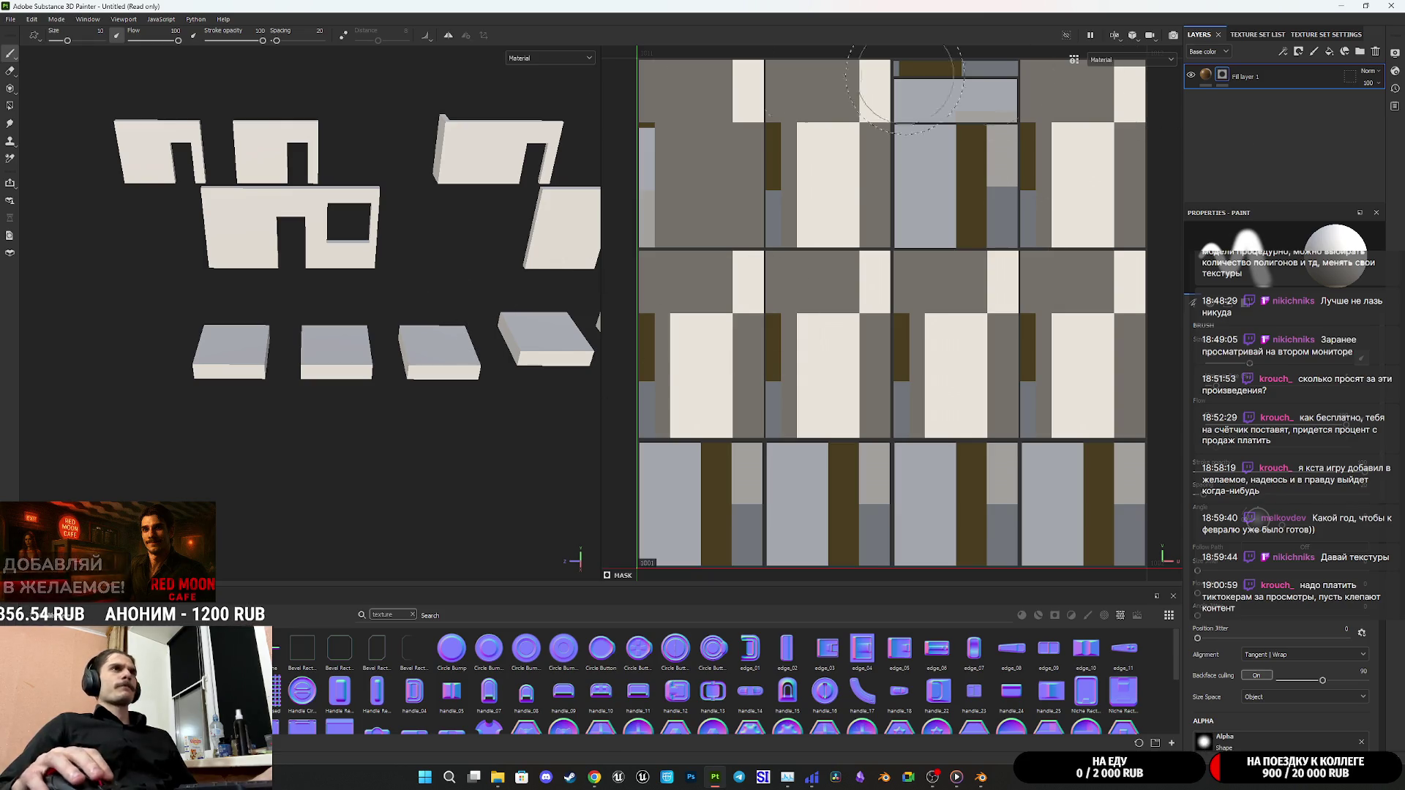
click(10, 105)
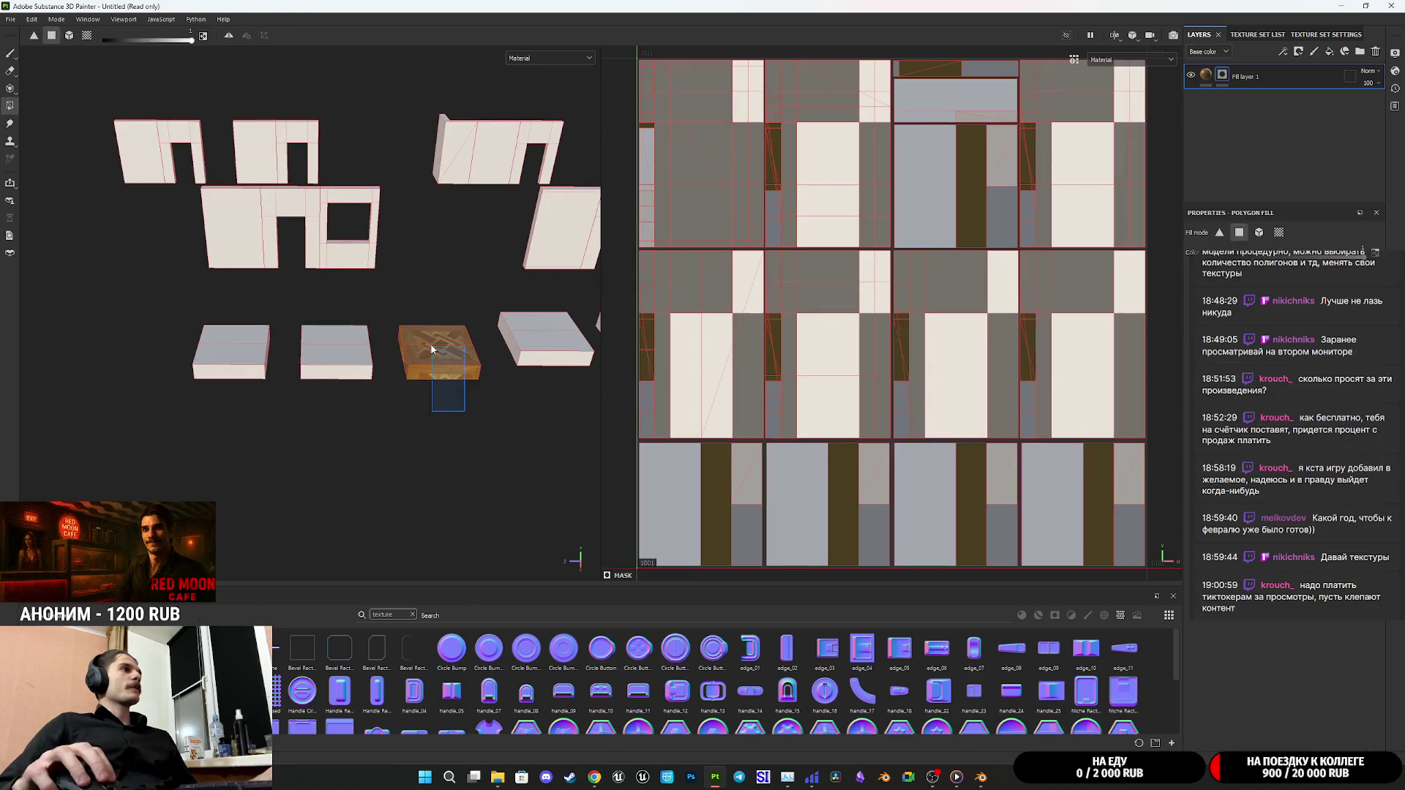
click(432, 350)
click(1205, 78)
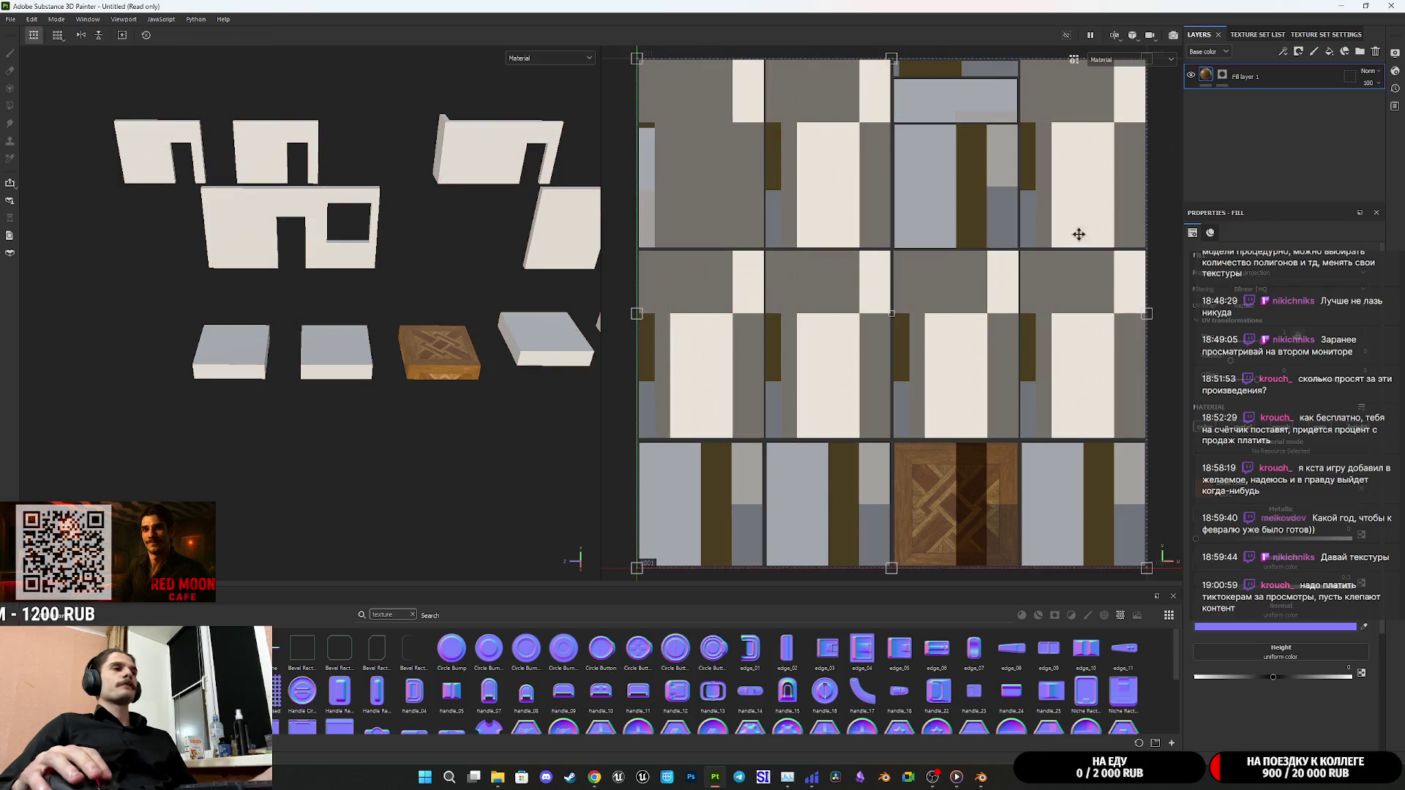
Drag the 2D view's UV transform gizmo to shrink the parquet tiling
scroll(952, 388, down, 3)
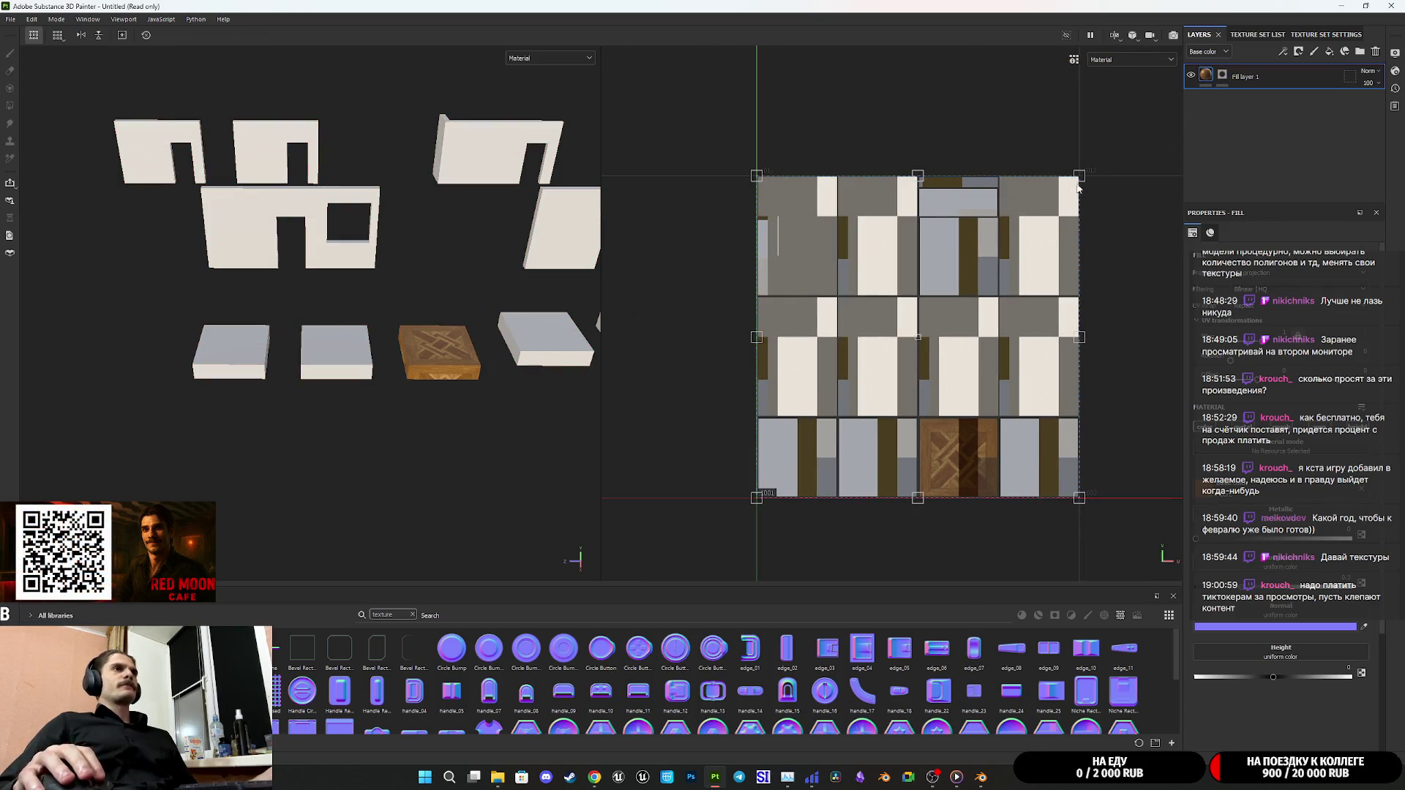
mouse_move(1077, 185)
mouse_down()
mouse_move(829, 463)
mouse_move(940, 446)
mouse_move(966, 428)
mouse_move(974, 445)
mouse_up()
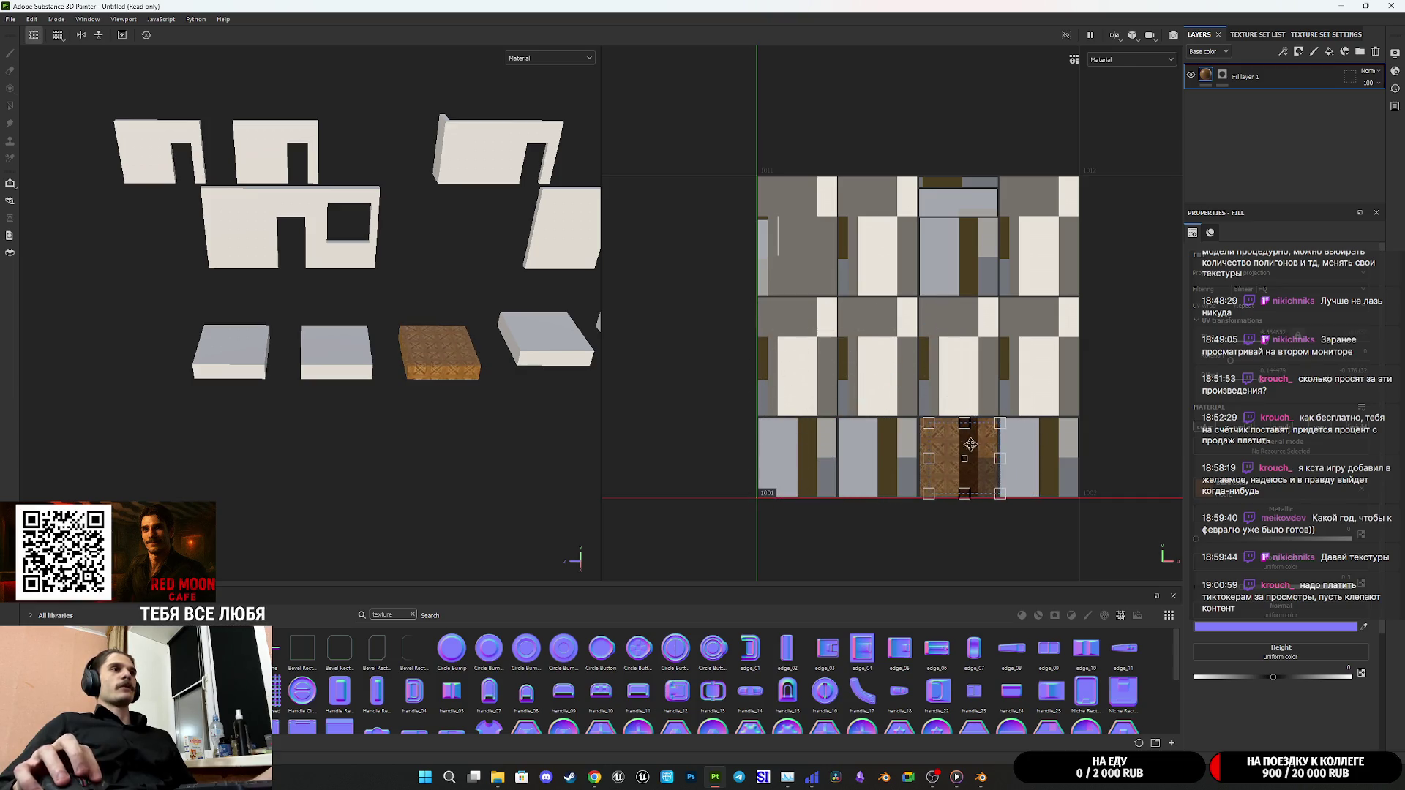
scroll(975, 446, up, 5)
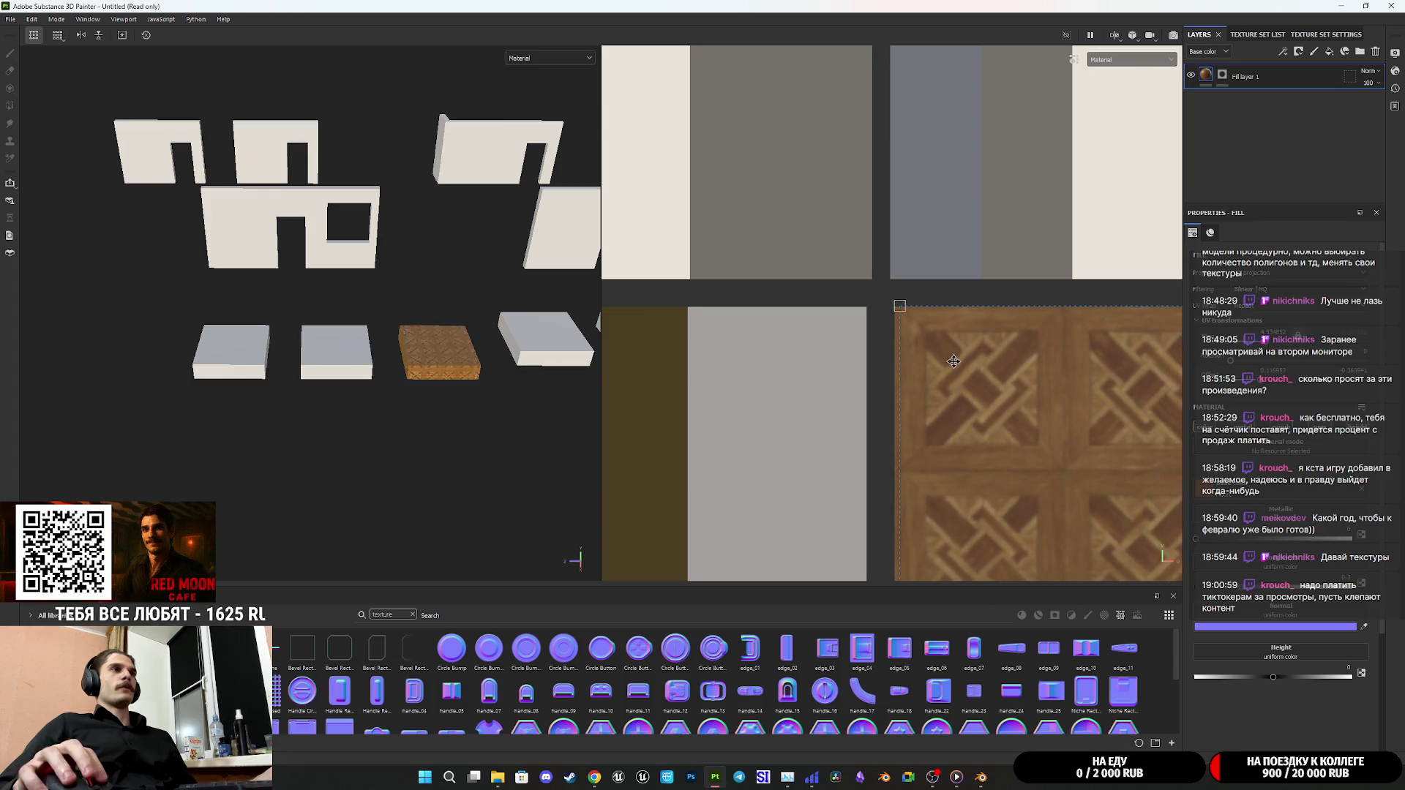
scroll(955, 361, up, 5)
scroll(906, 318, up, 2)
scroll(903, 326, up, 2)
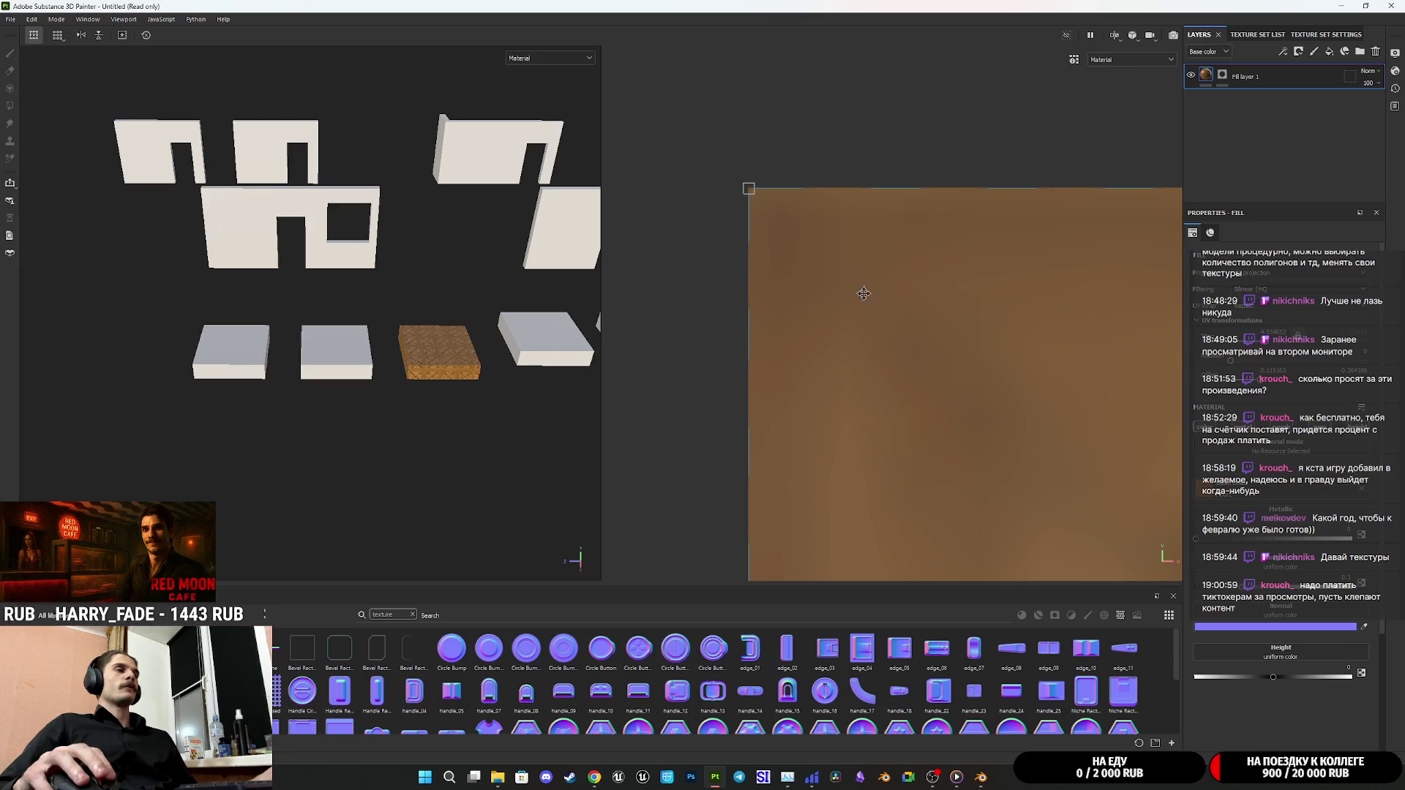
scroll(856, 288, down, 5)
scroll(1014, 469, up, 5)
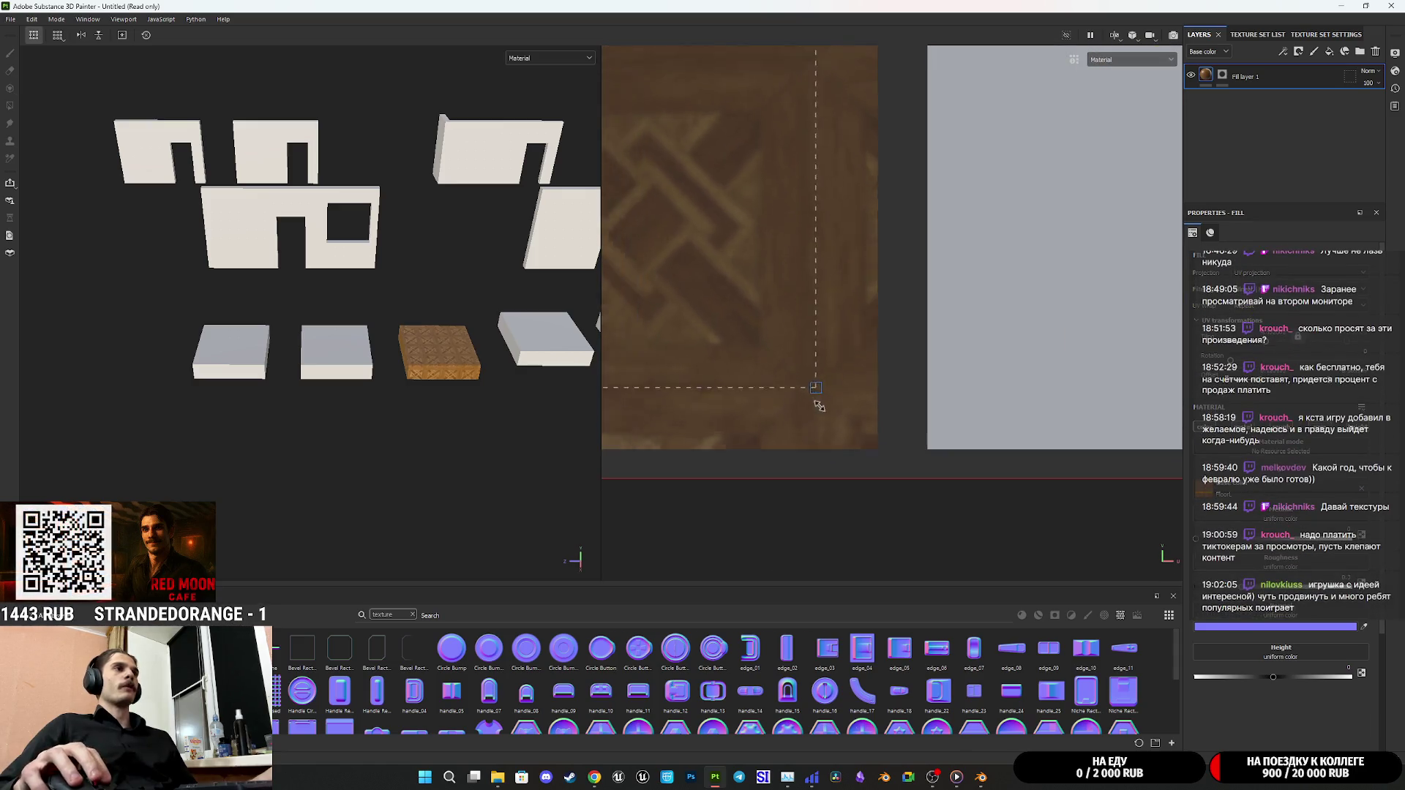
scroll(732, 396, down, 2)
scroll(849, 419, up, 5)
scroll(863, 418, up, 2)
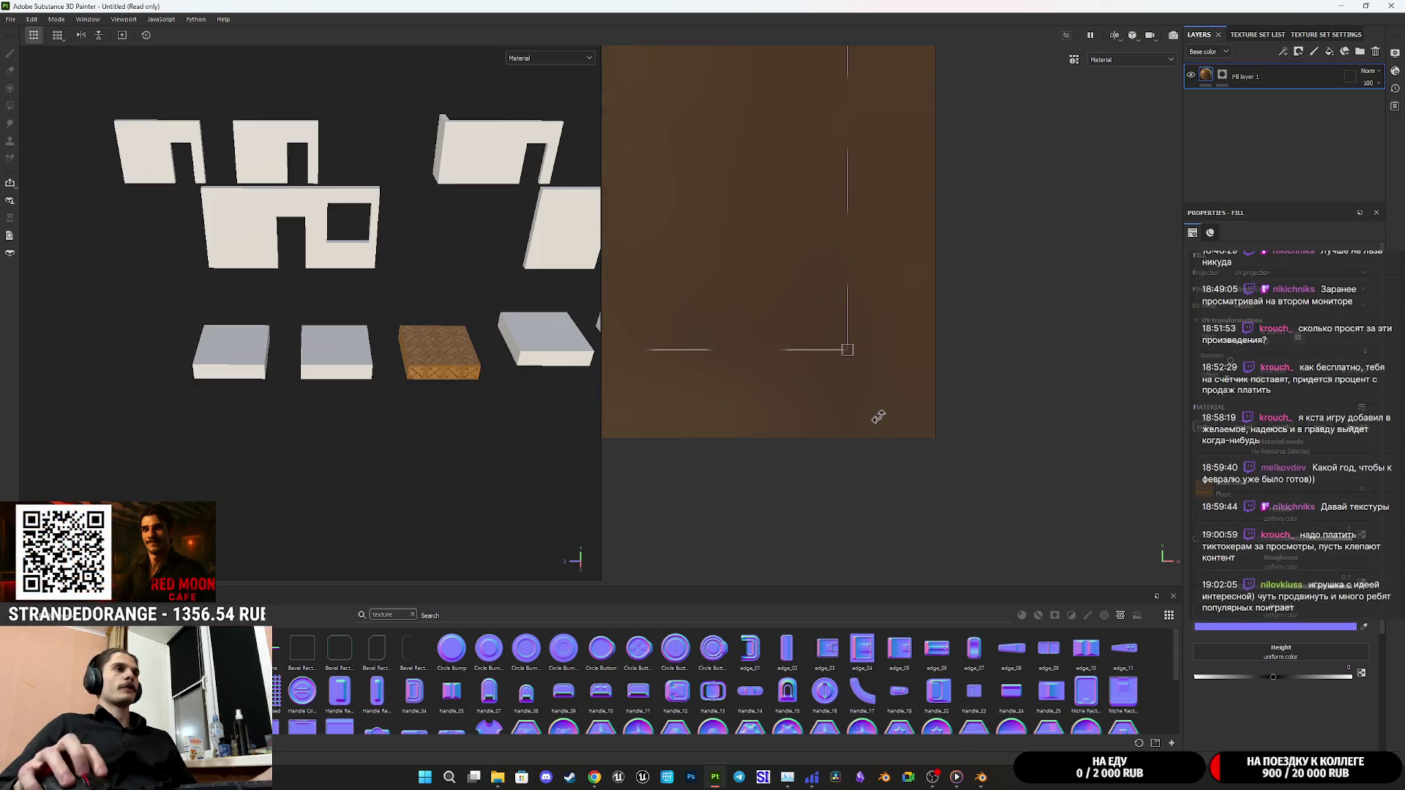
Fit the texture corner to the tile edge for a 4×4 grid of wood squares
drag(850, 349, 917, 439)
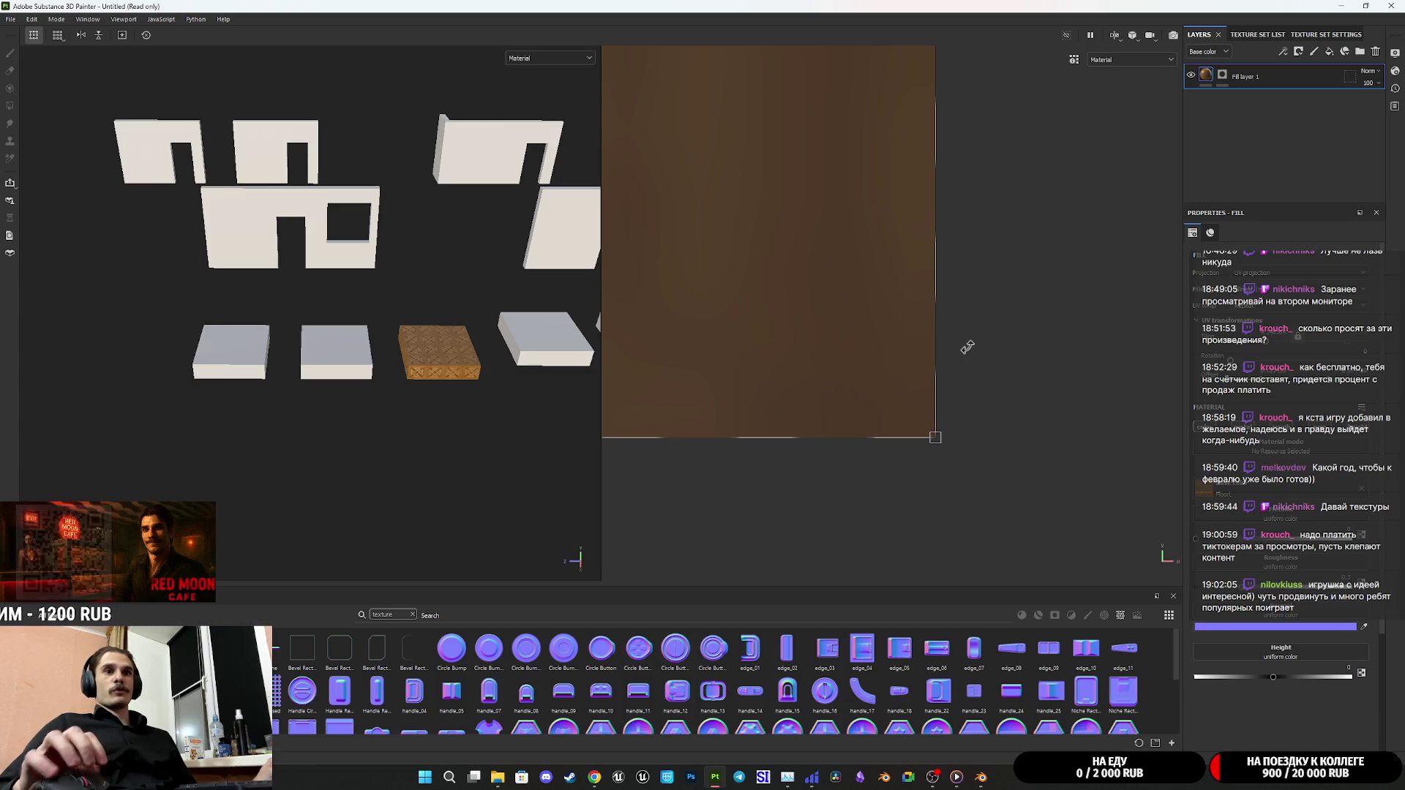
drag(968, 348, 908, 295)
scroll(908, 294, down, 5)
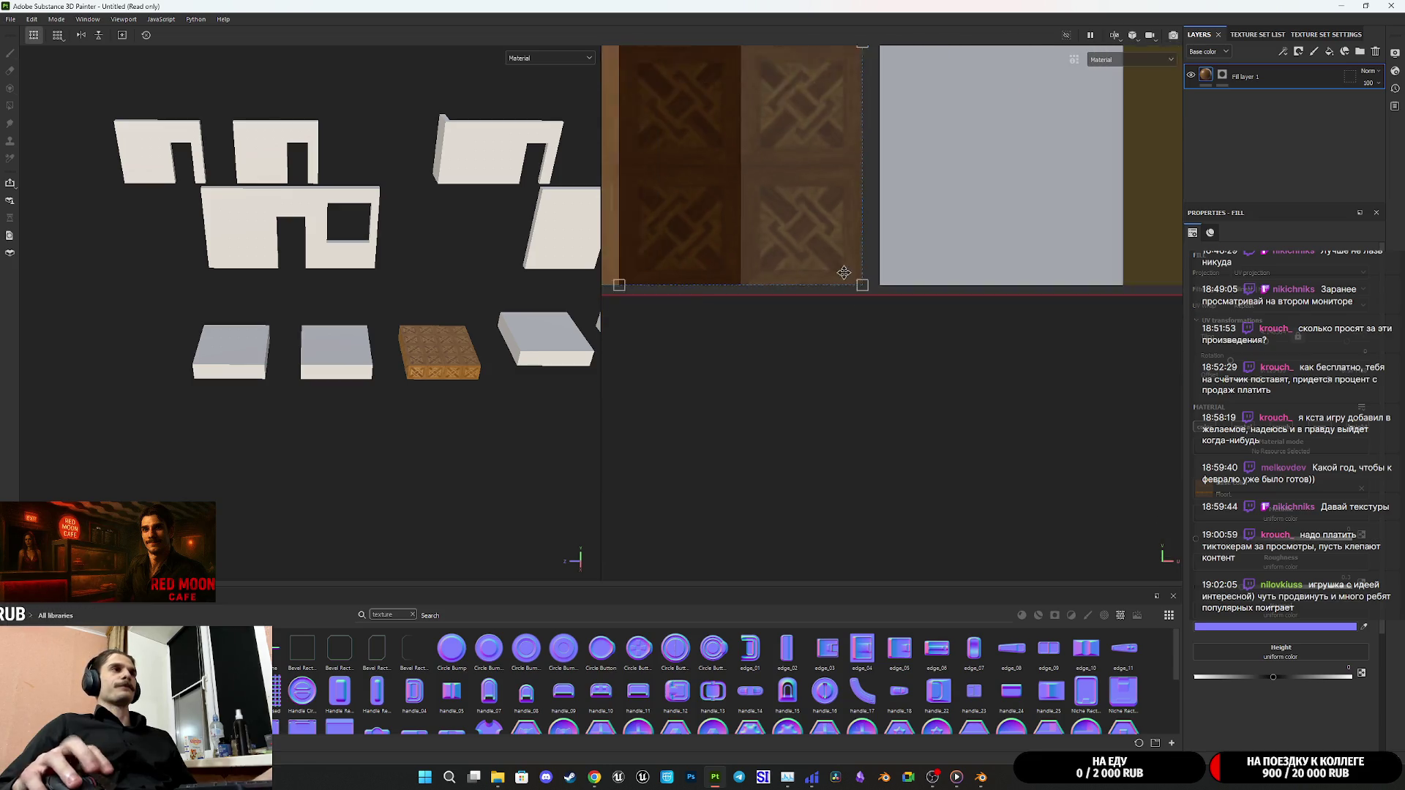
scroll(452, 345, up, 5)
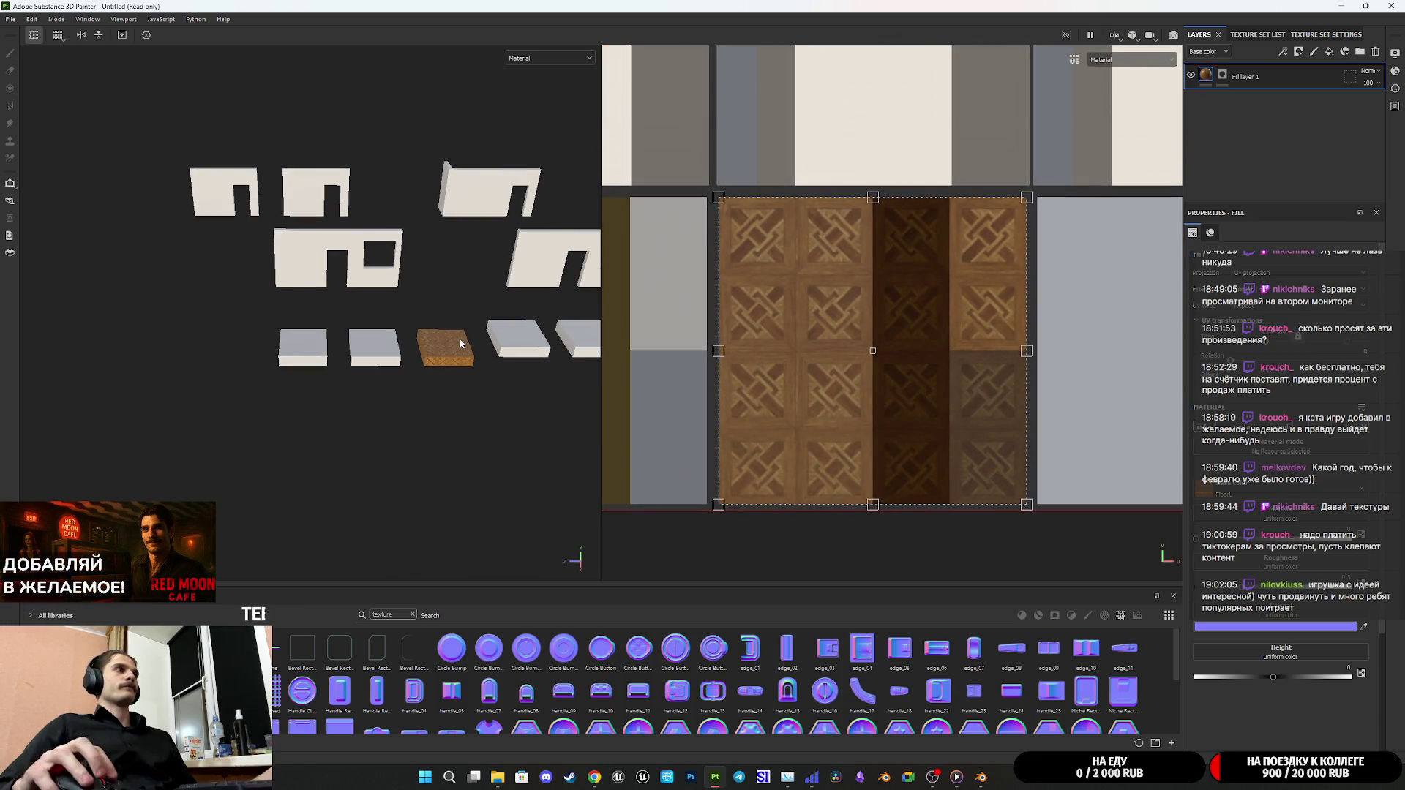
mouse_move(453, 345)
alt+mouse_down()
mouse_move(437, 486)
mouse_move(458, 428)
mouse_move(449, 468)
mouse_move(529, 374)
mouse_move(461, 401)
mouse_move(143, 288)
mouse_move(280, 328)
alt+mouse_up()
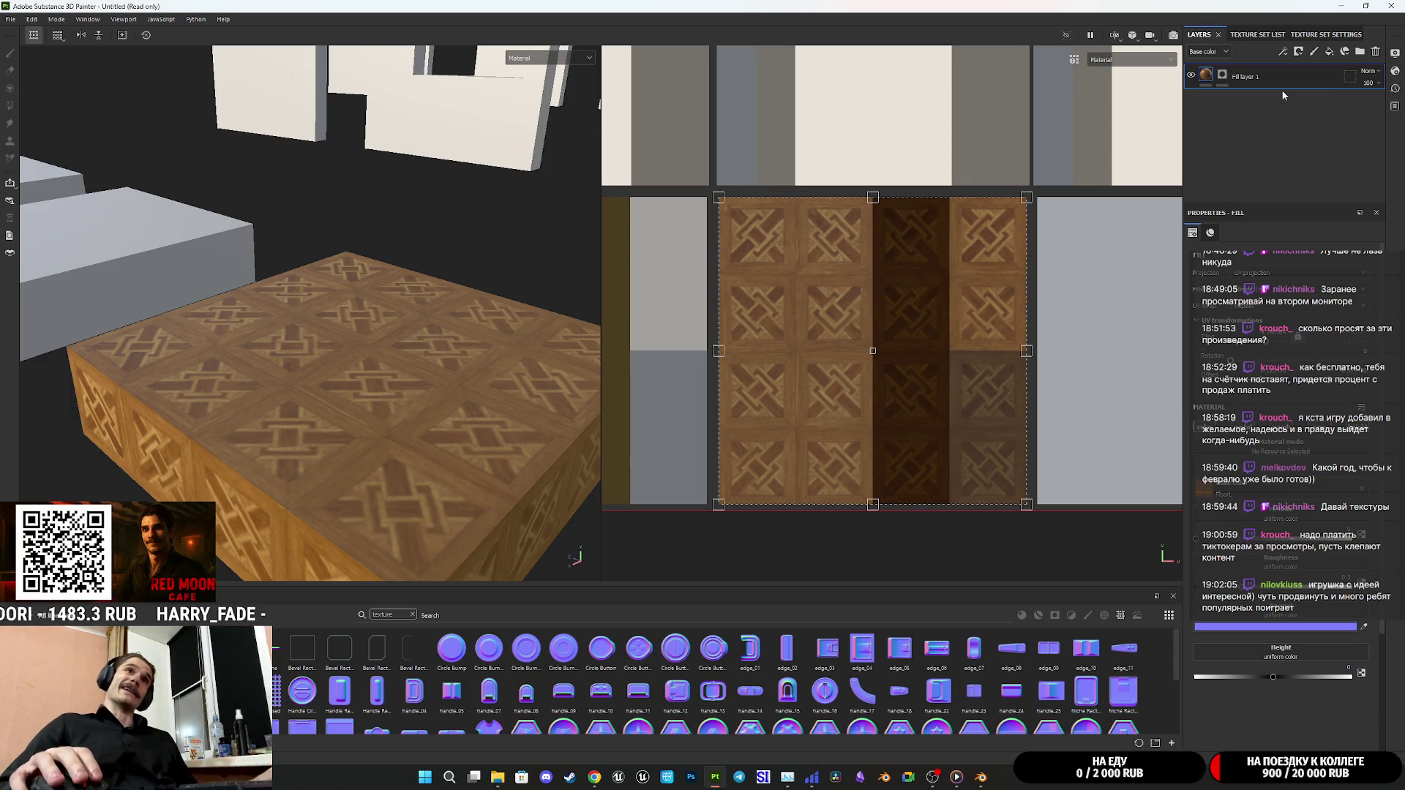
Add Fill layer 2 above the wood and set its Height to Cloth Fold Large
click(1329, 54)
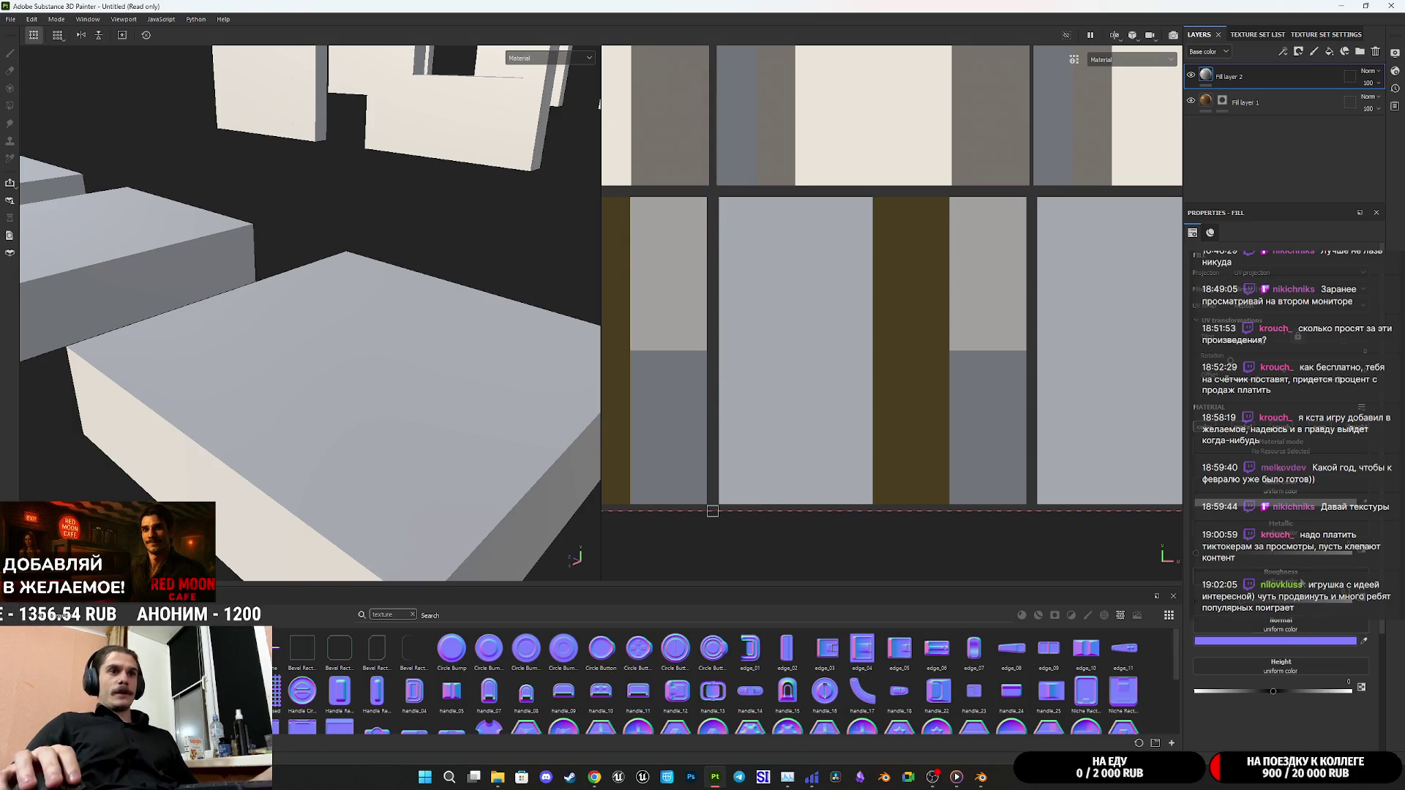
click(1281, 628)
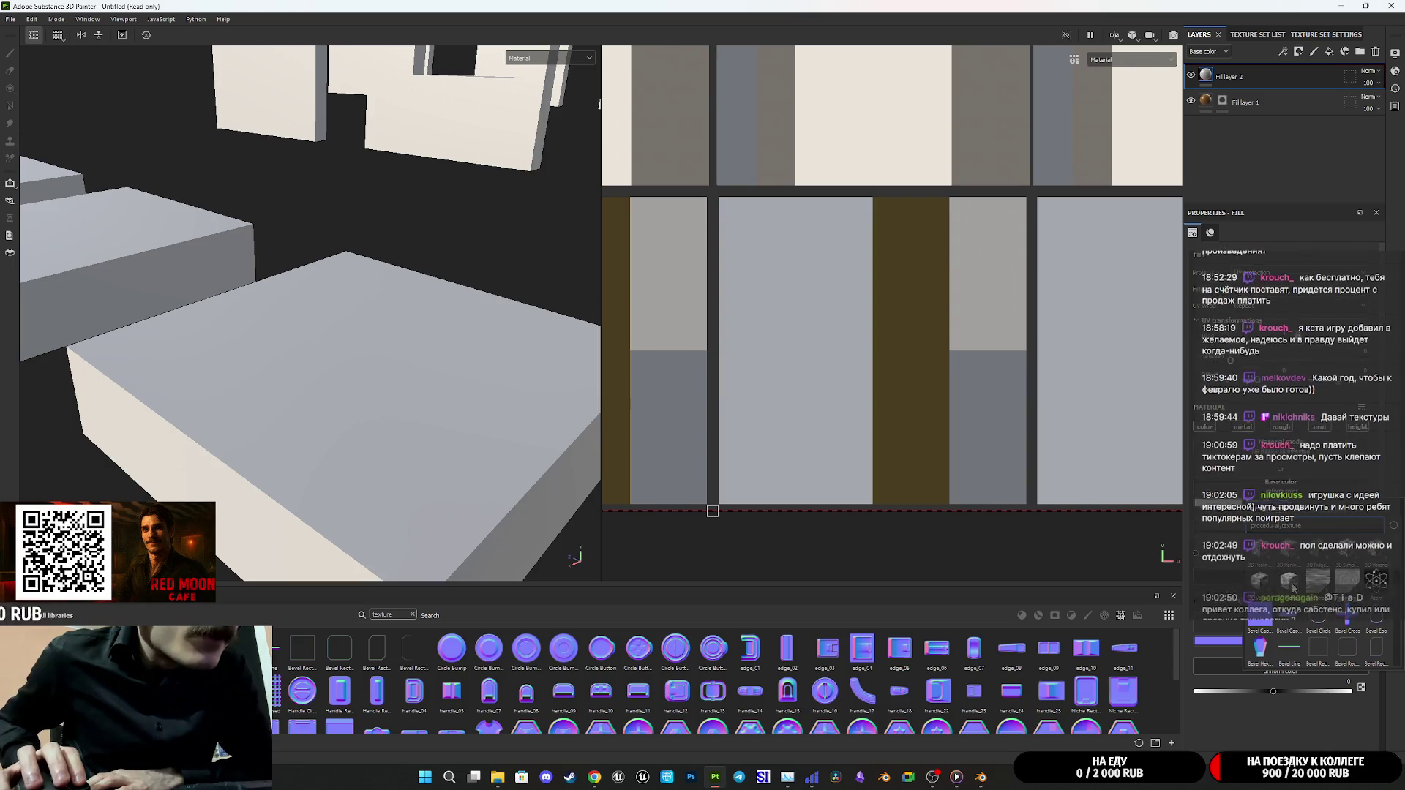
mouse_move(1376, 582)
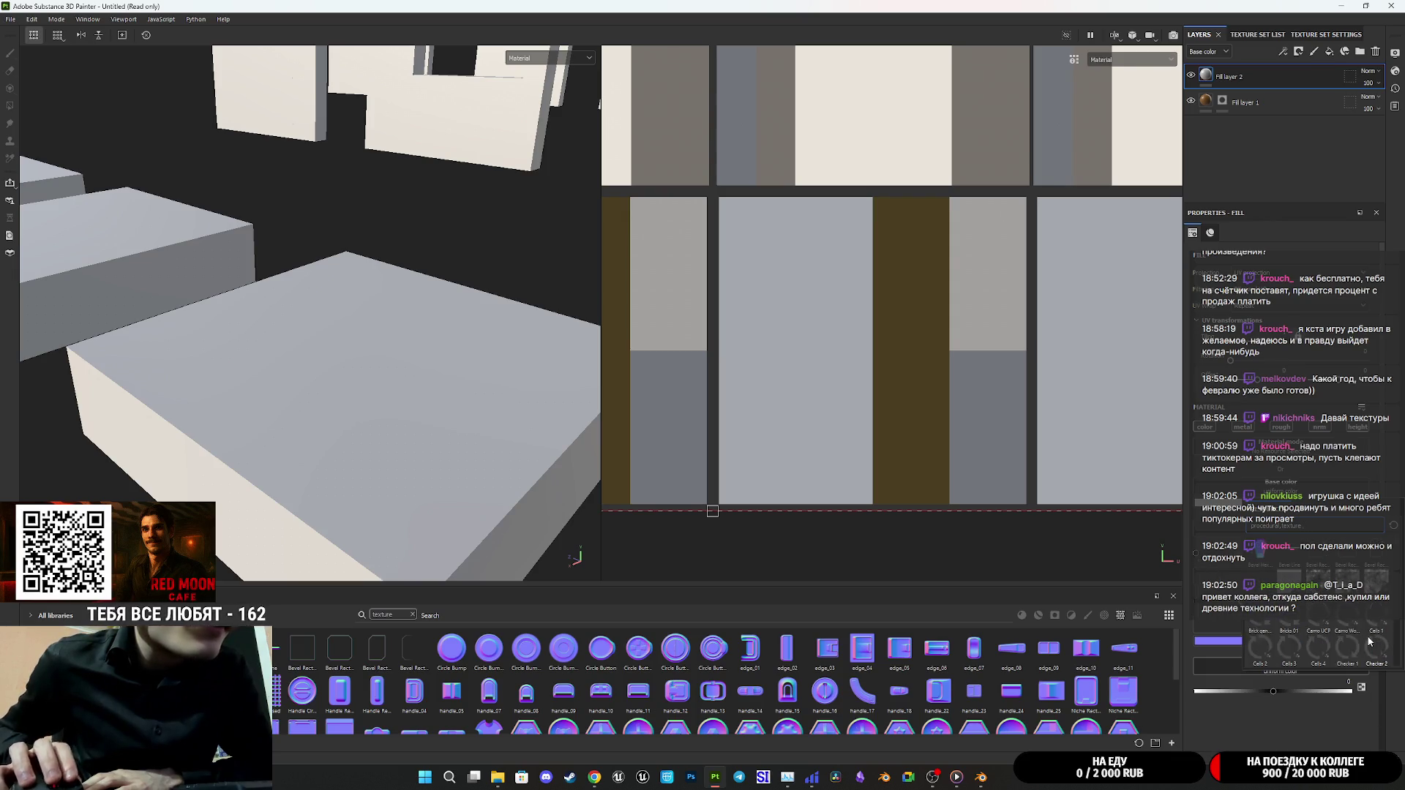
scroll(1351, 589, down, 3)
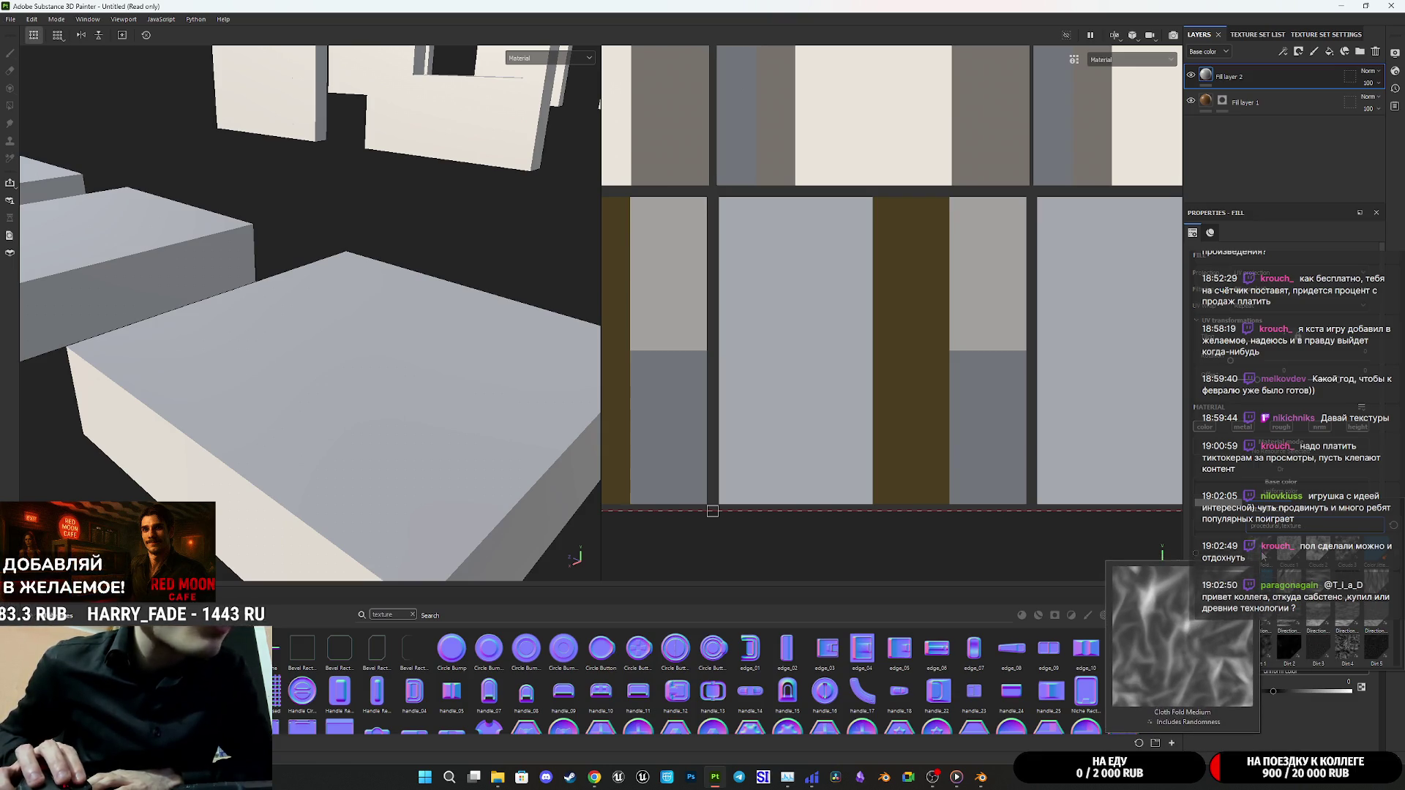
scroll(1263, 558, up, 2)
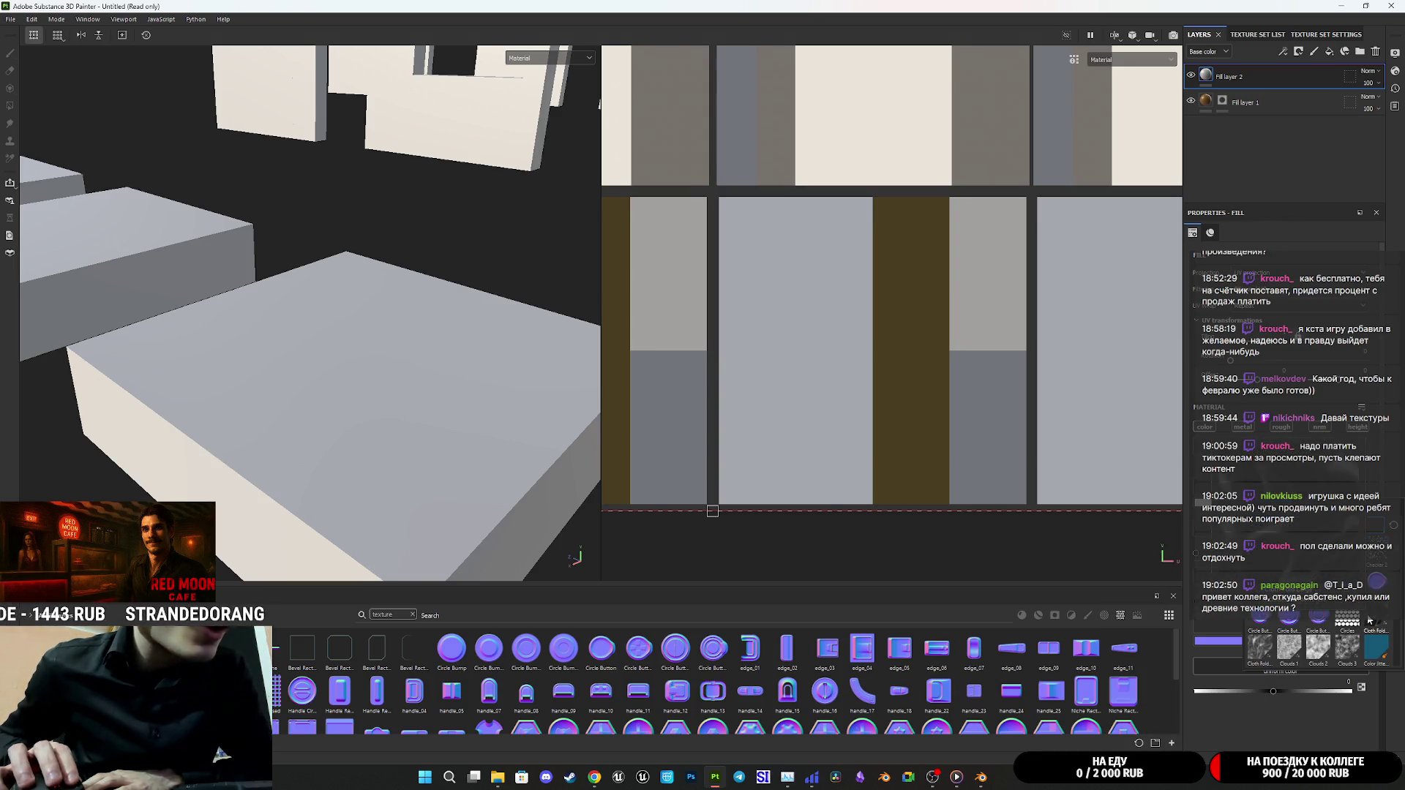
mouse_move(1267, 650)
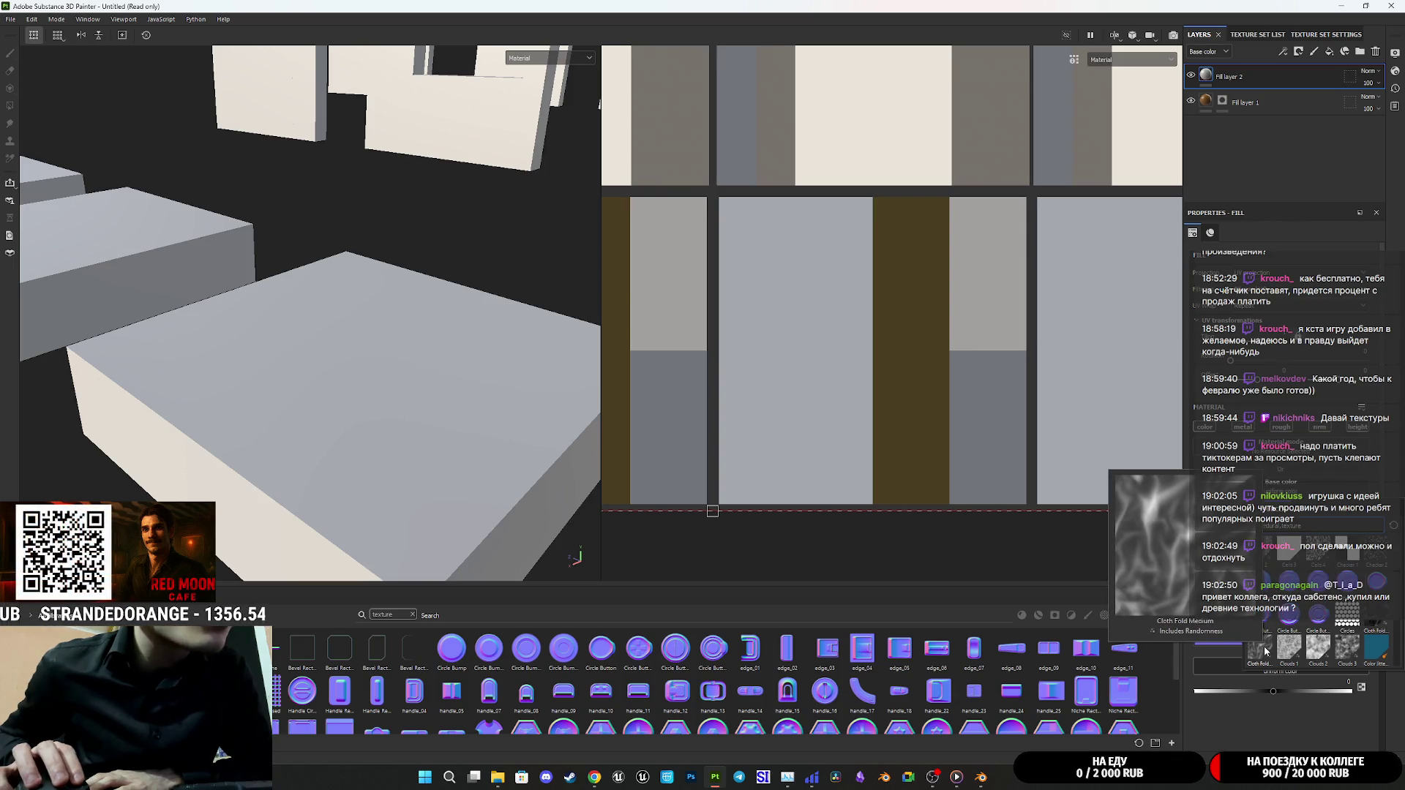
click(1373, 621)
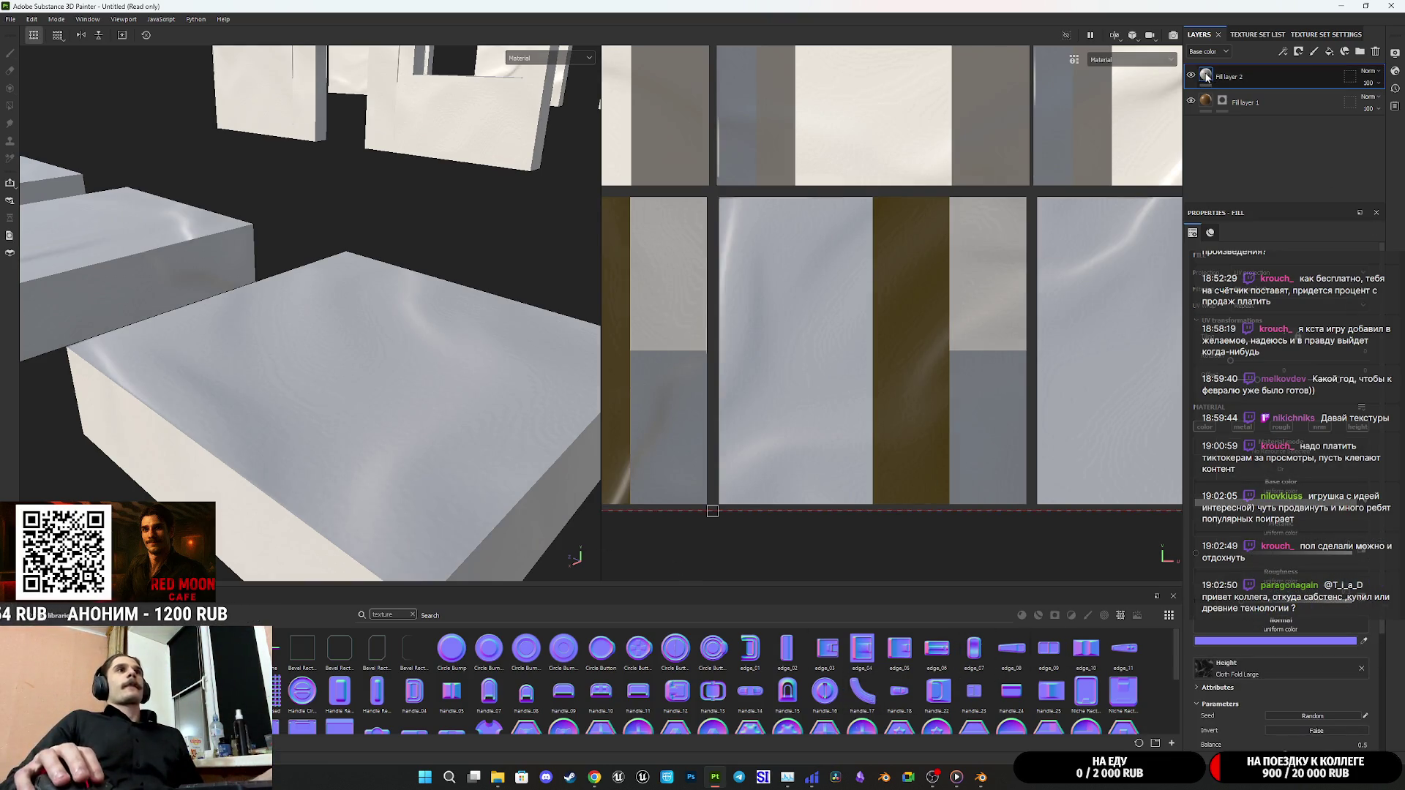
scroll(878, 315, down, 10)
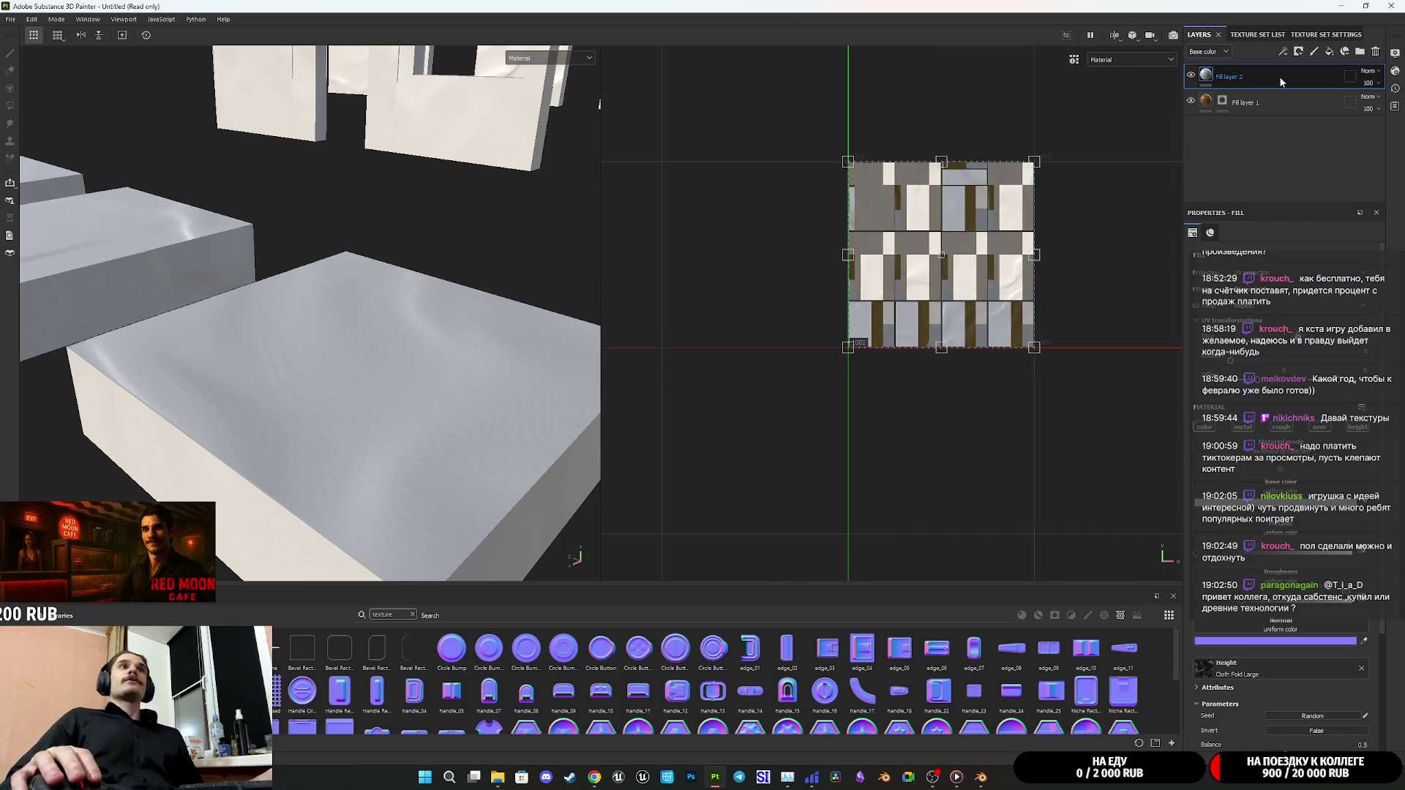
Delete Fill layer 2 and duplicate Fill layer 1 into Fill layer 1 copy 1
click(1376, 52)
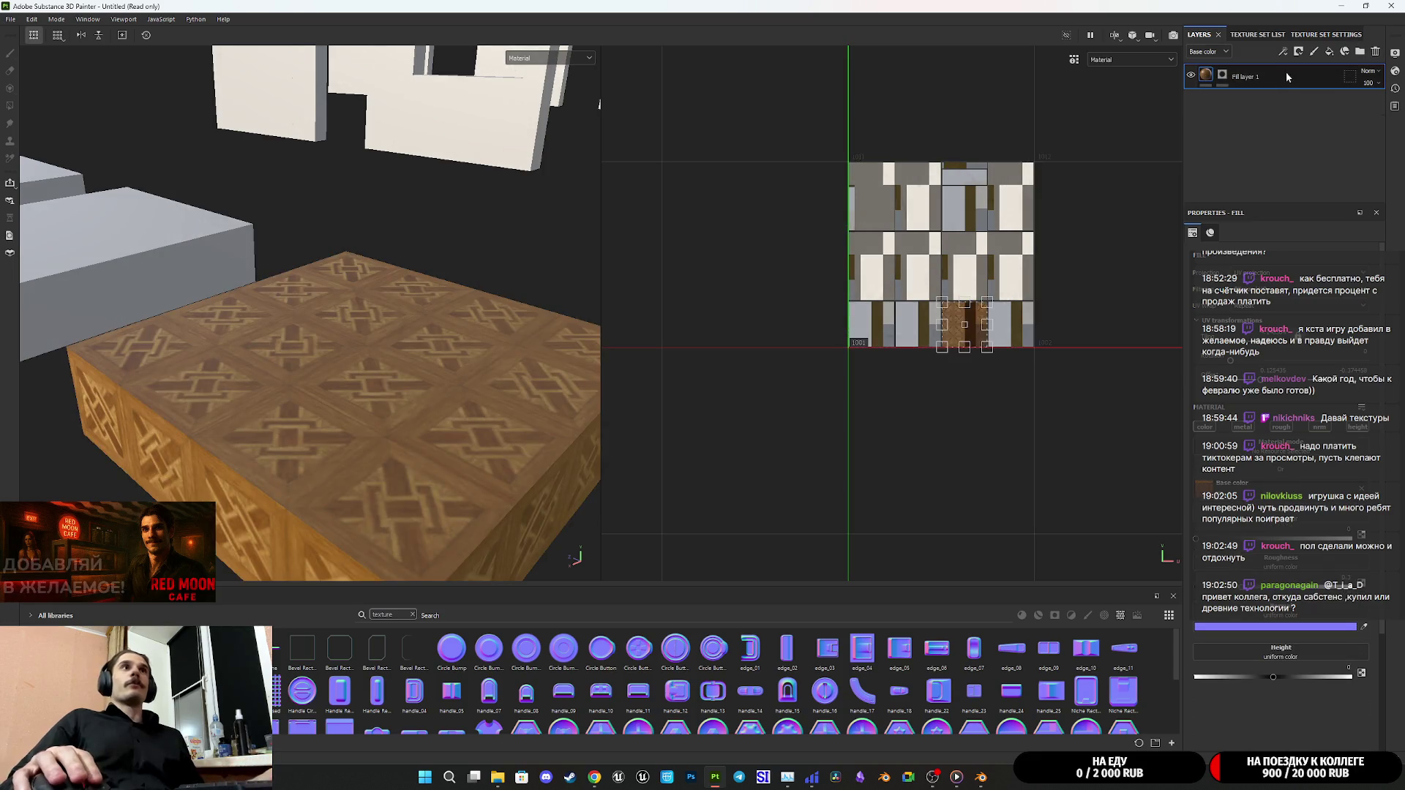
drag(1289, 81, 1276, 63)
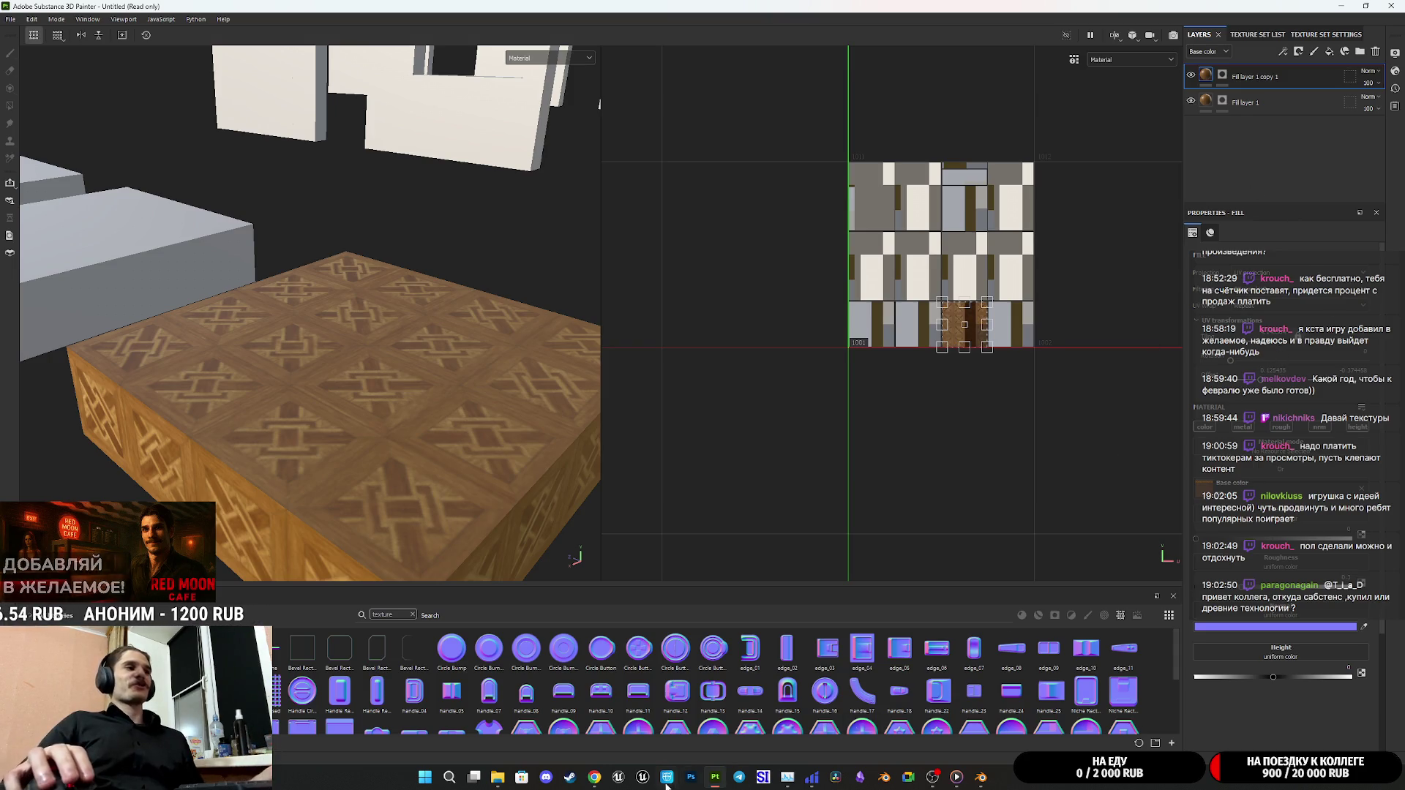
click(570, 777)
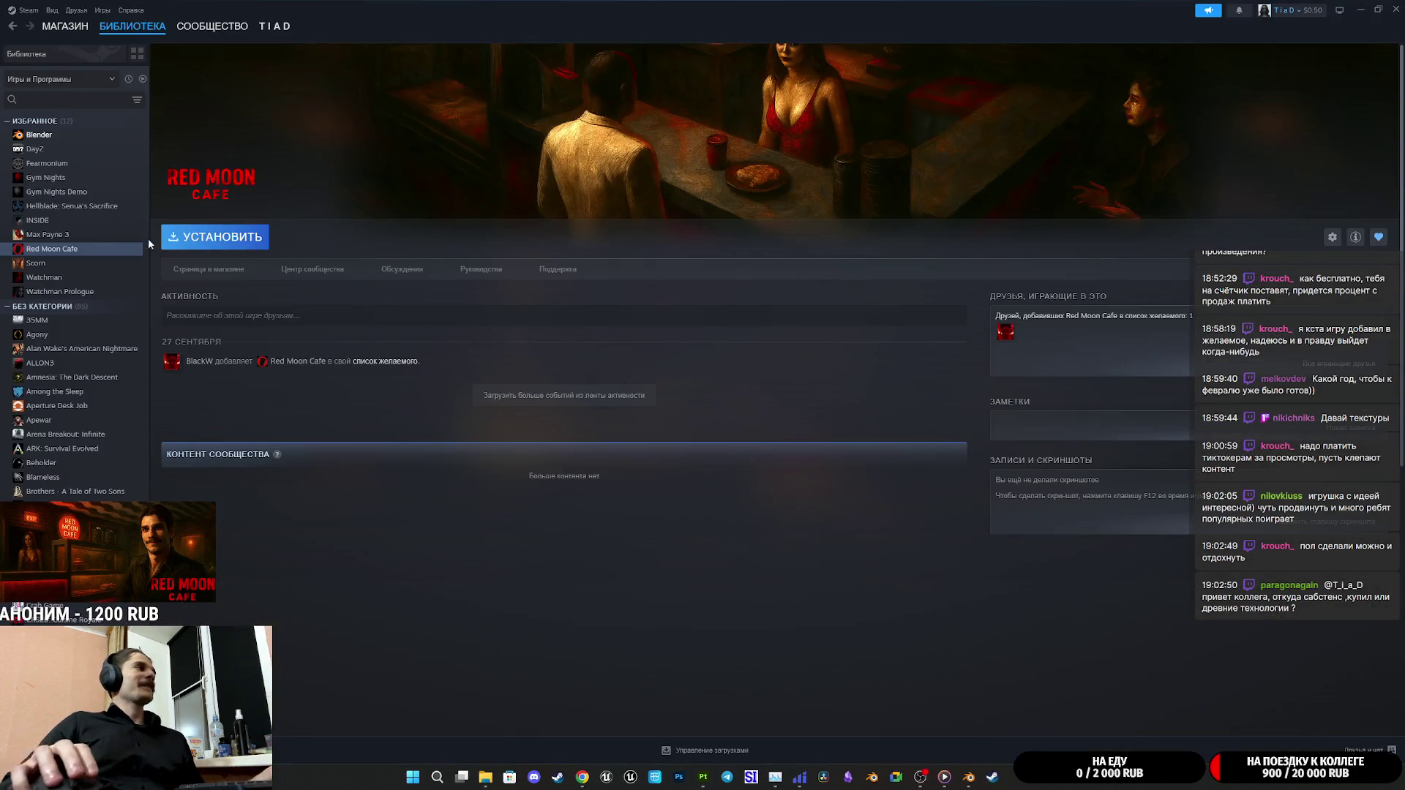
scroll(15, 408, down, 1)
scroll(14, 408, down, 10)
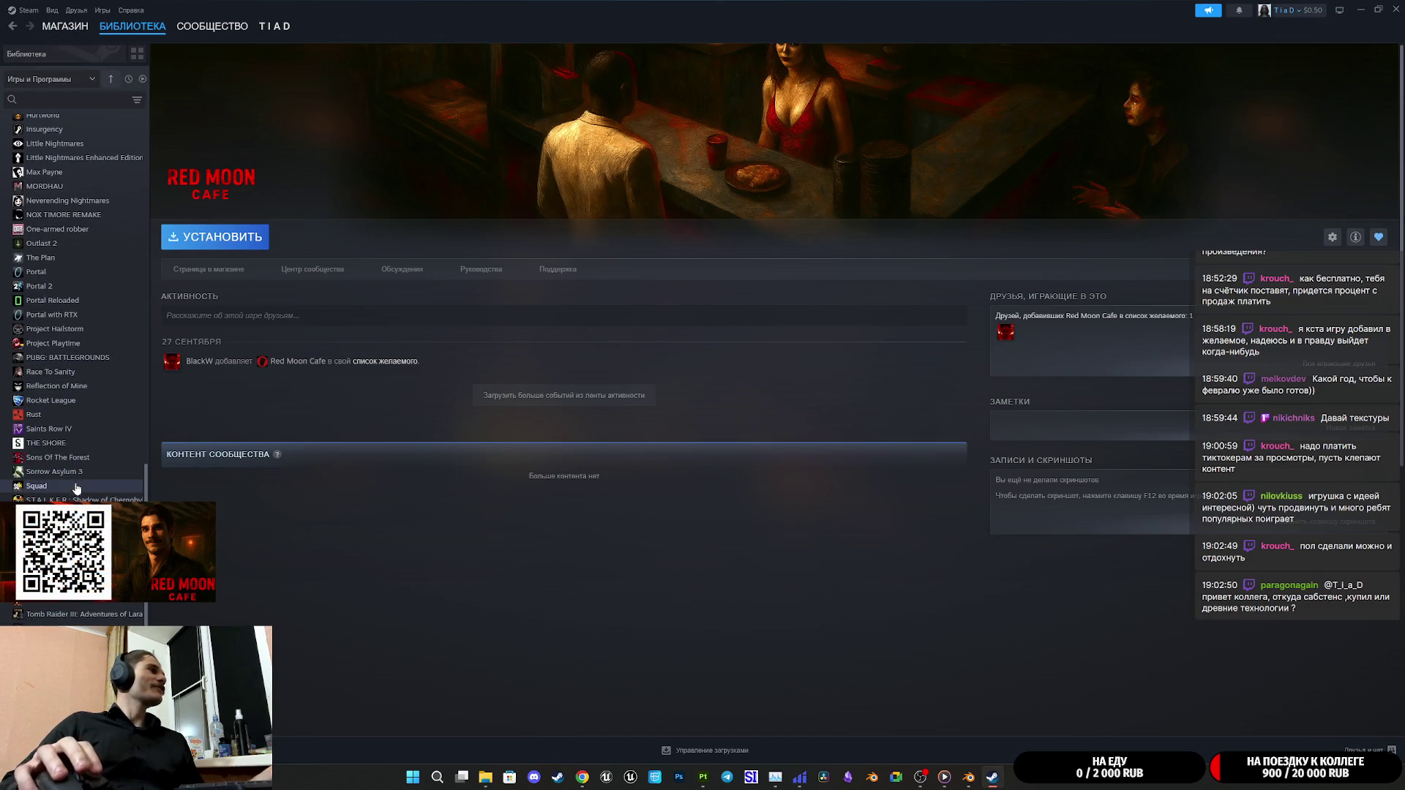
scroll(71, 417, up, 1)
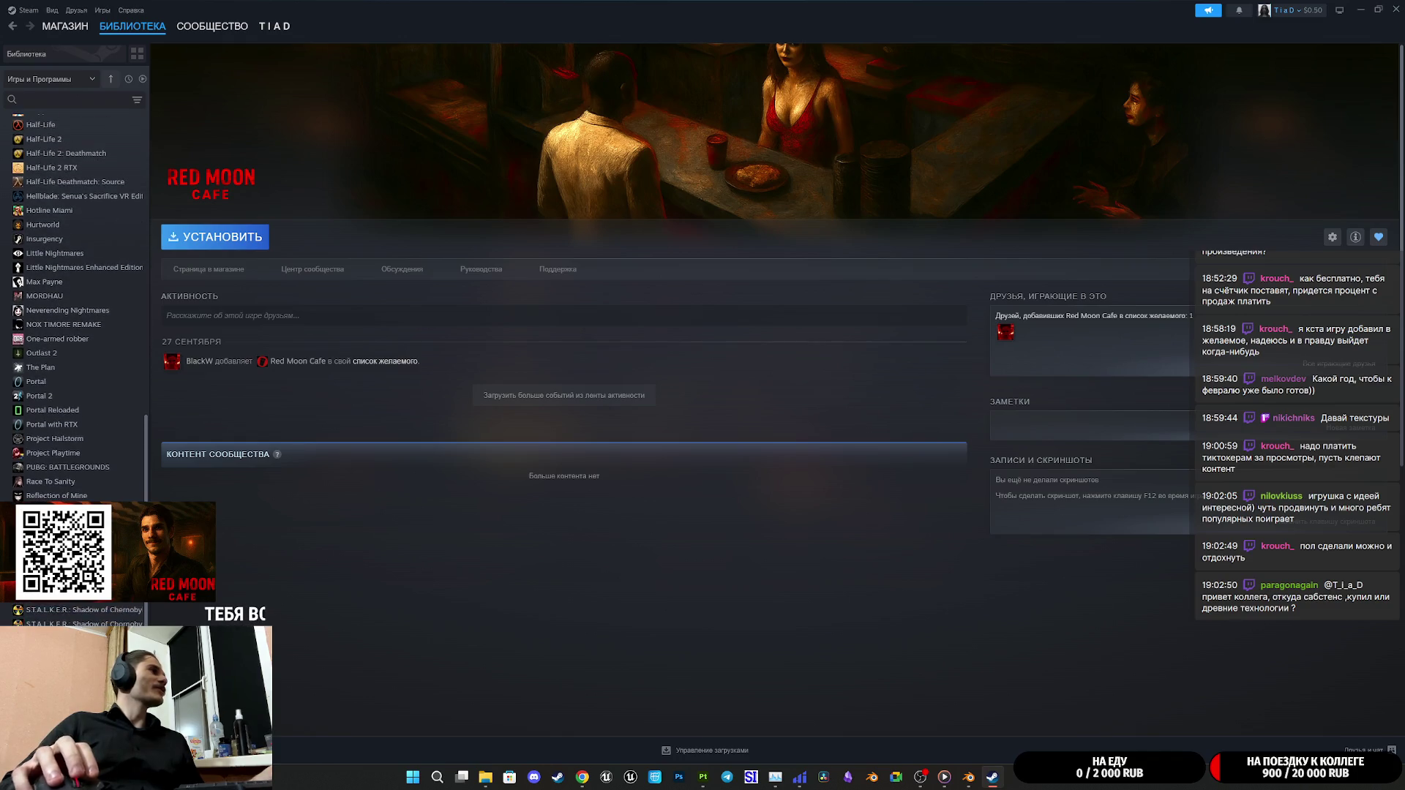
double_click(51, 583)
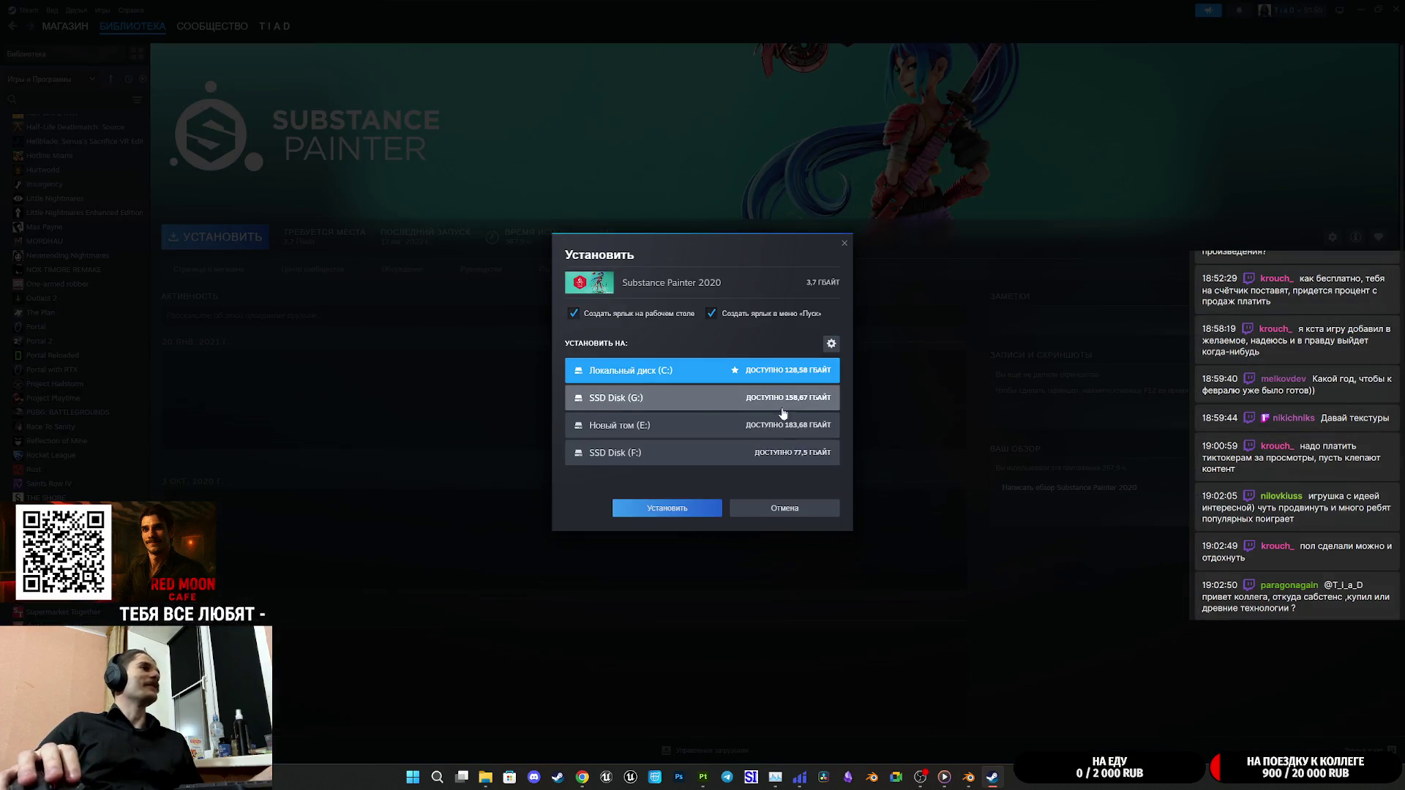
click(783, 505)
click(223, 272)
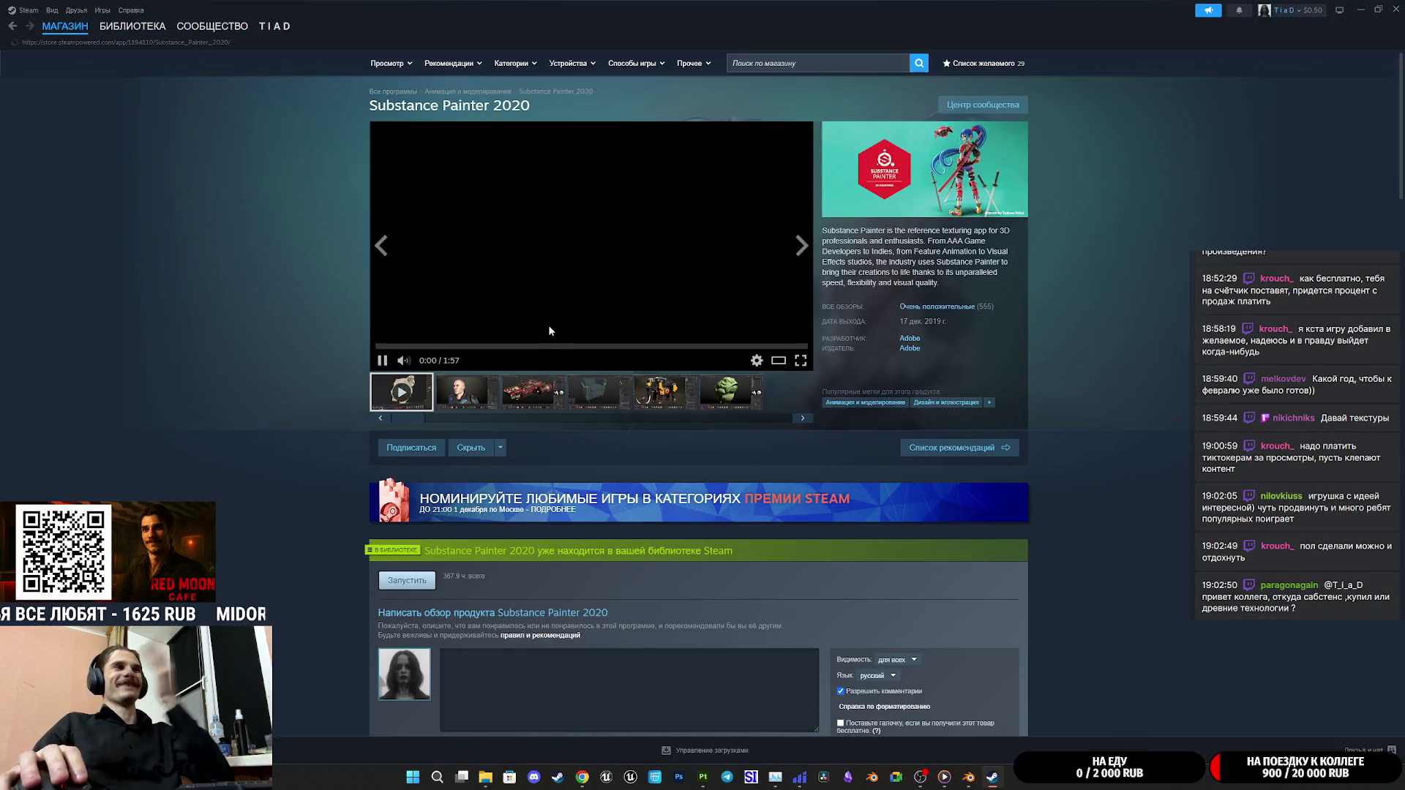
click(550, 331)
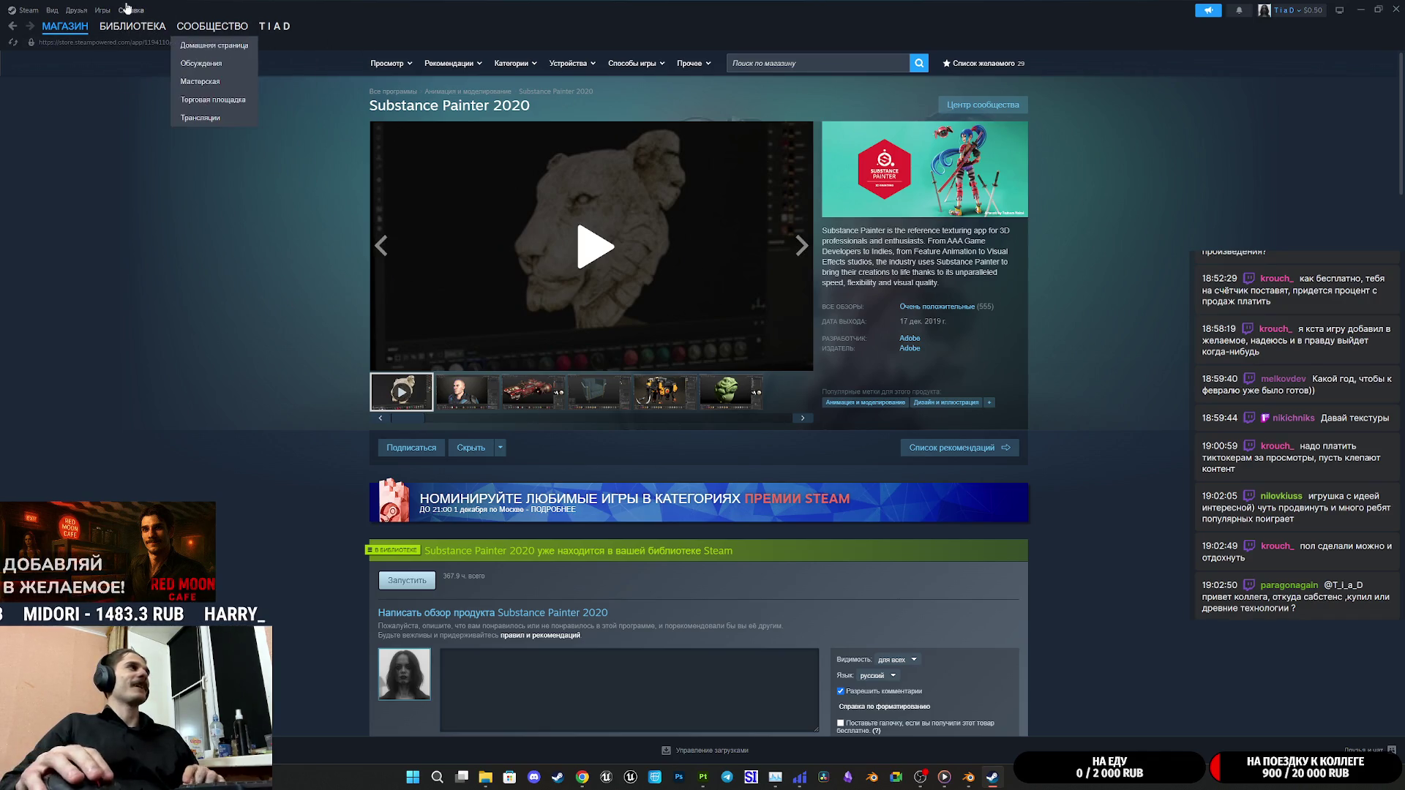
click(133, 27)
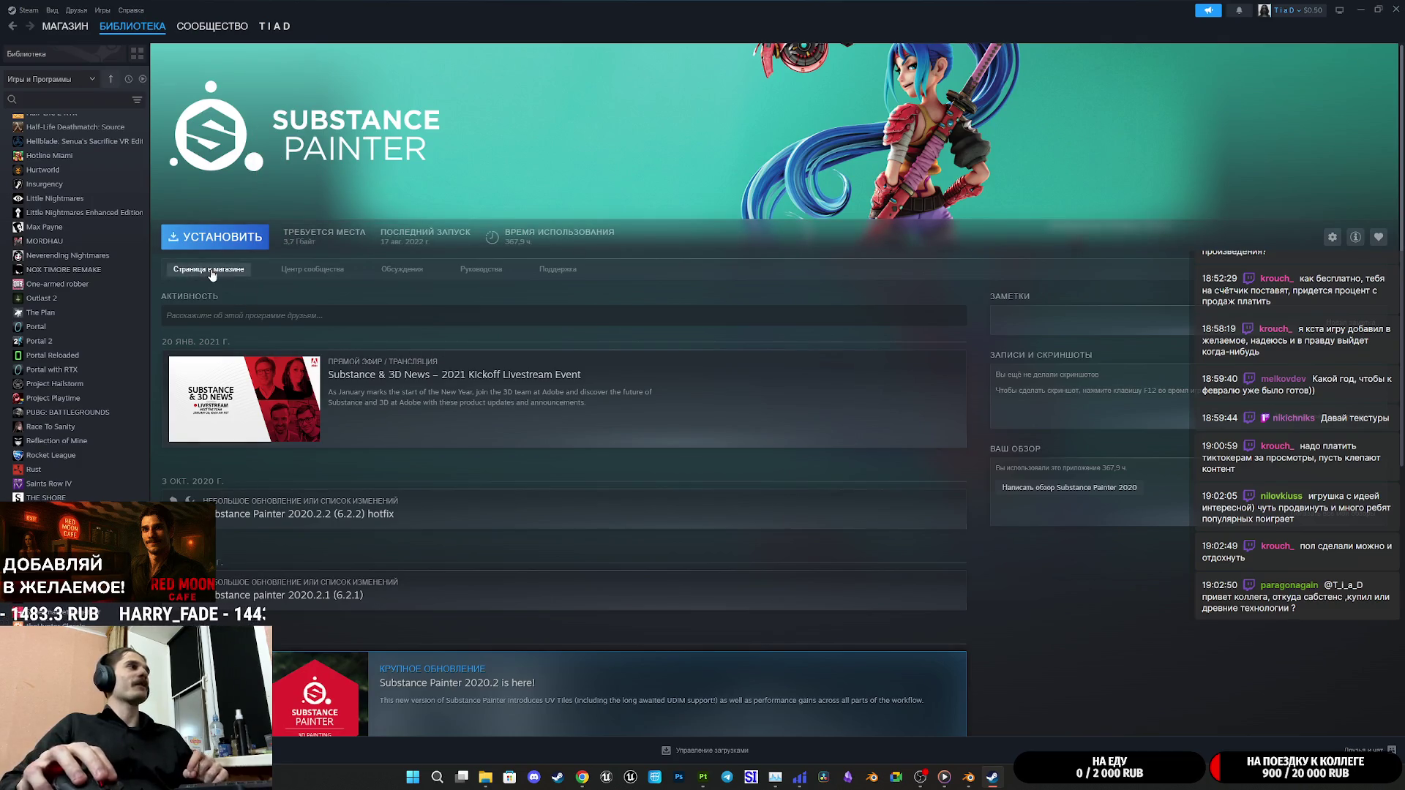
click(208, 269)
scroll(709, 311, down, 5)
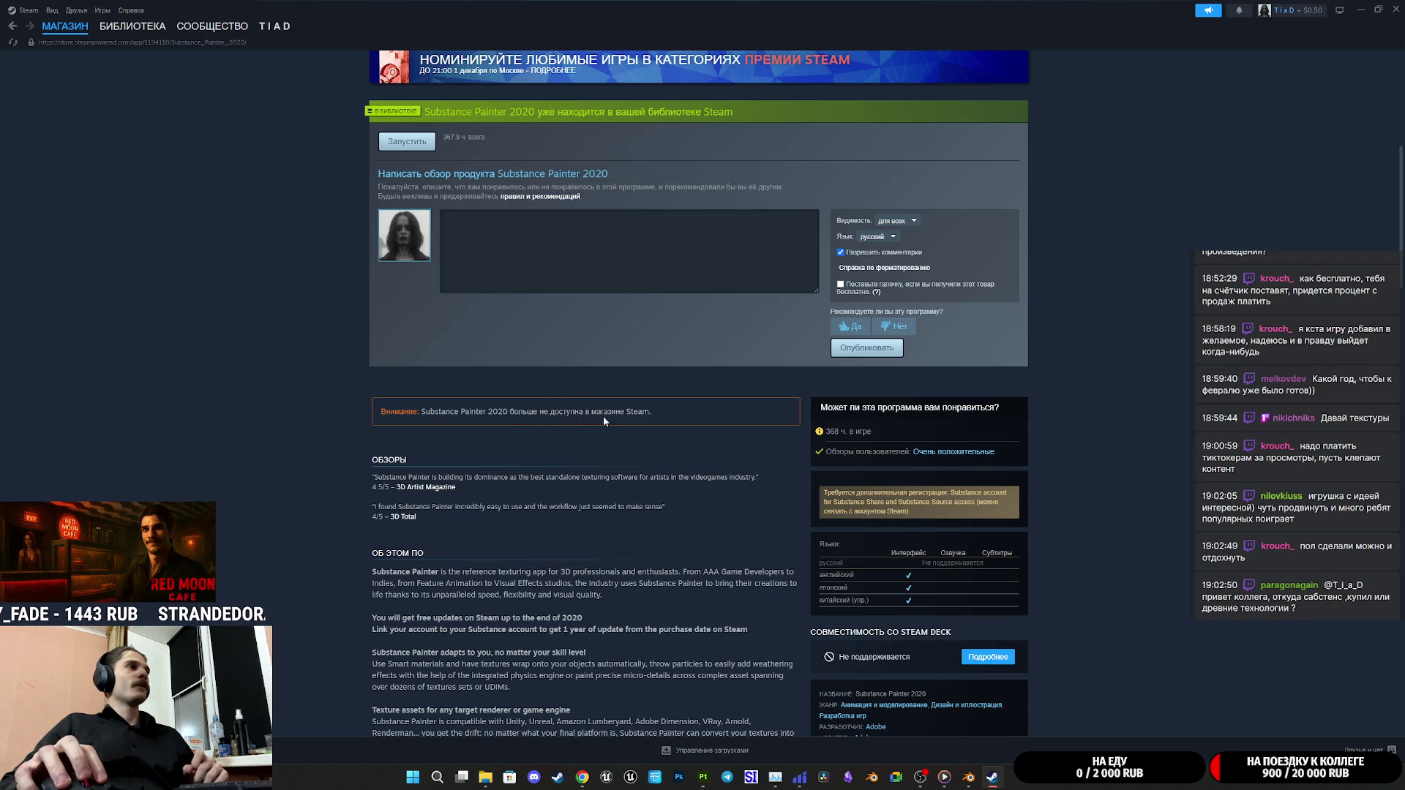
scroll(612, 423, up, 6)
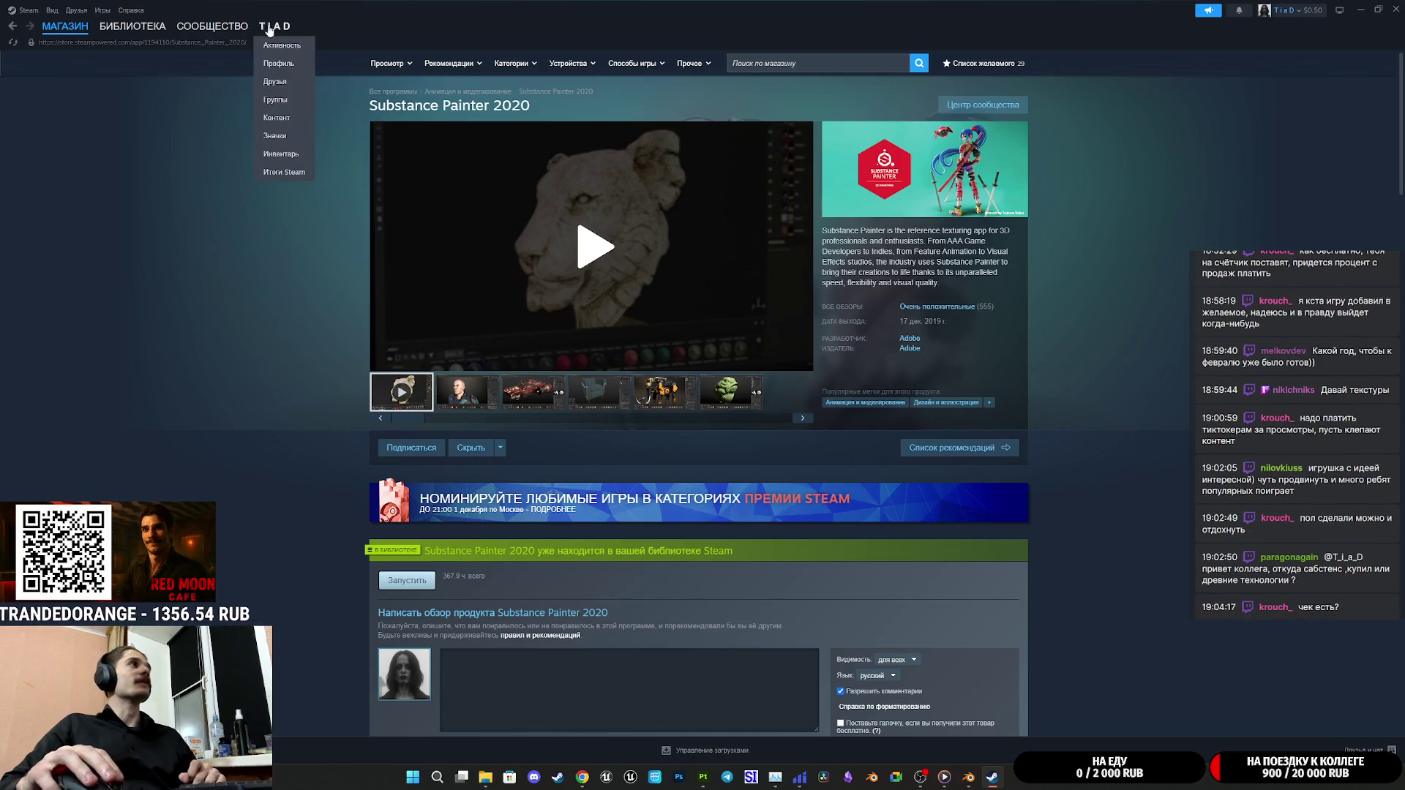
click(1396, 9)
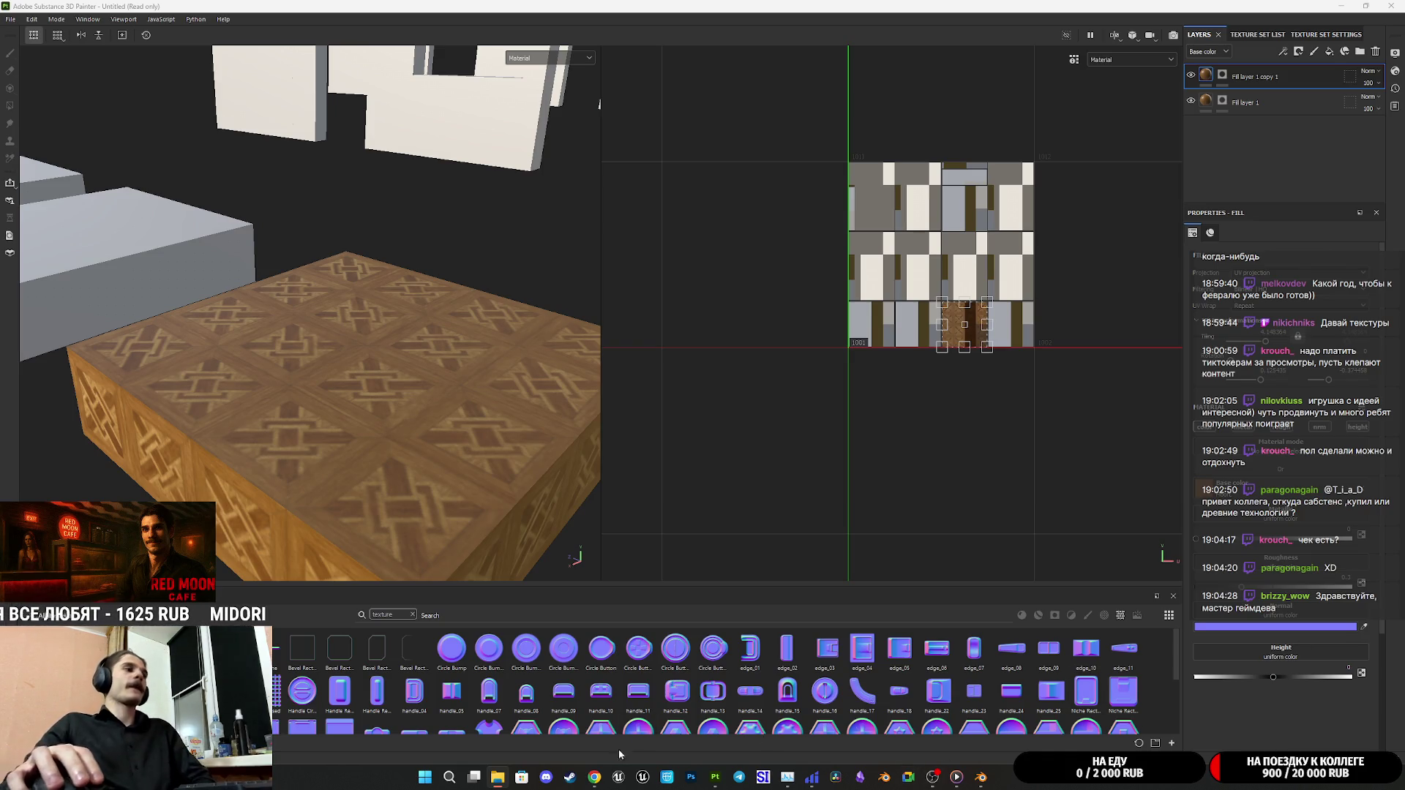
click(594, 778)
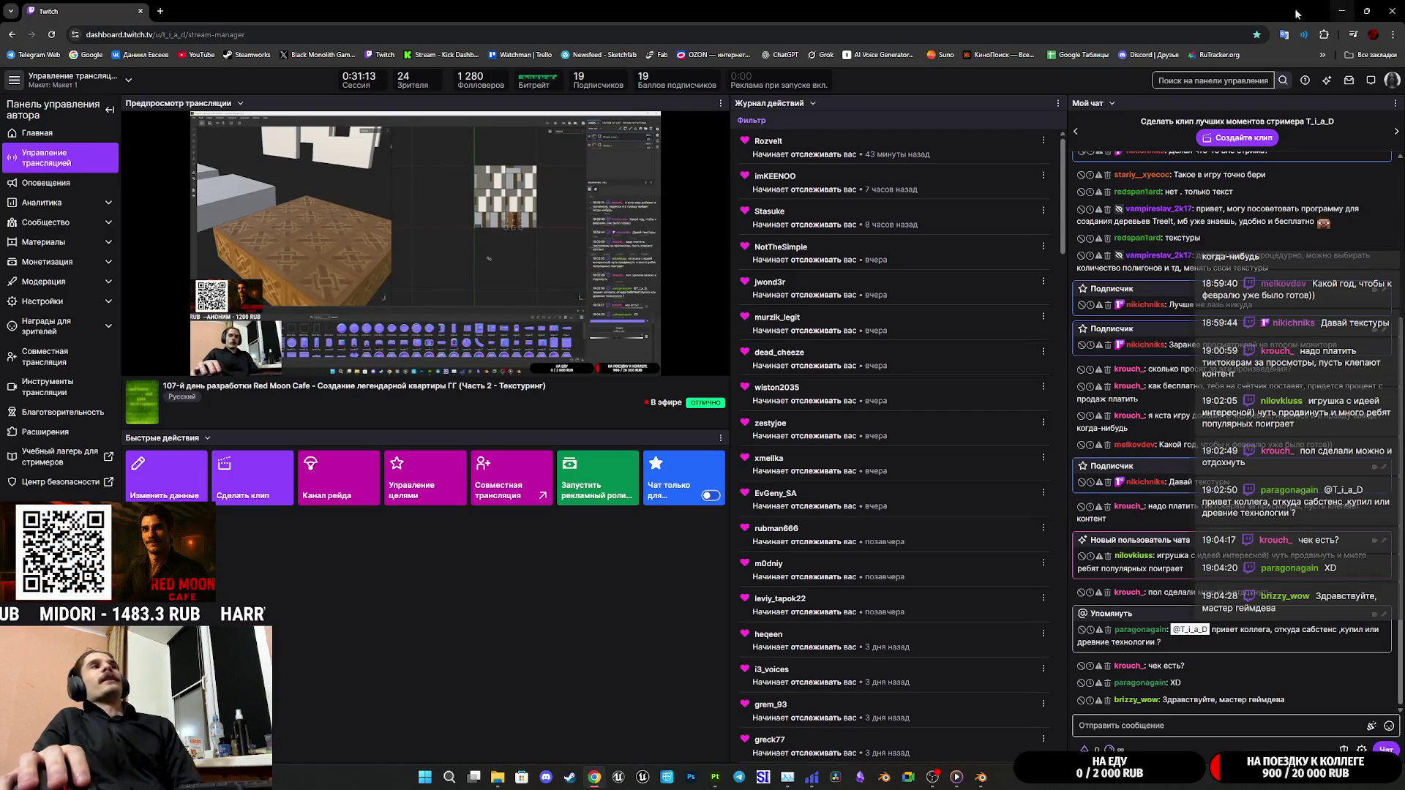
mouse_move(981, 777)
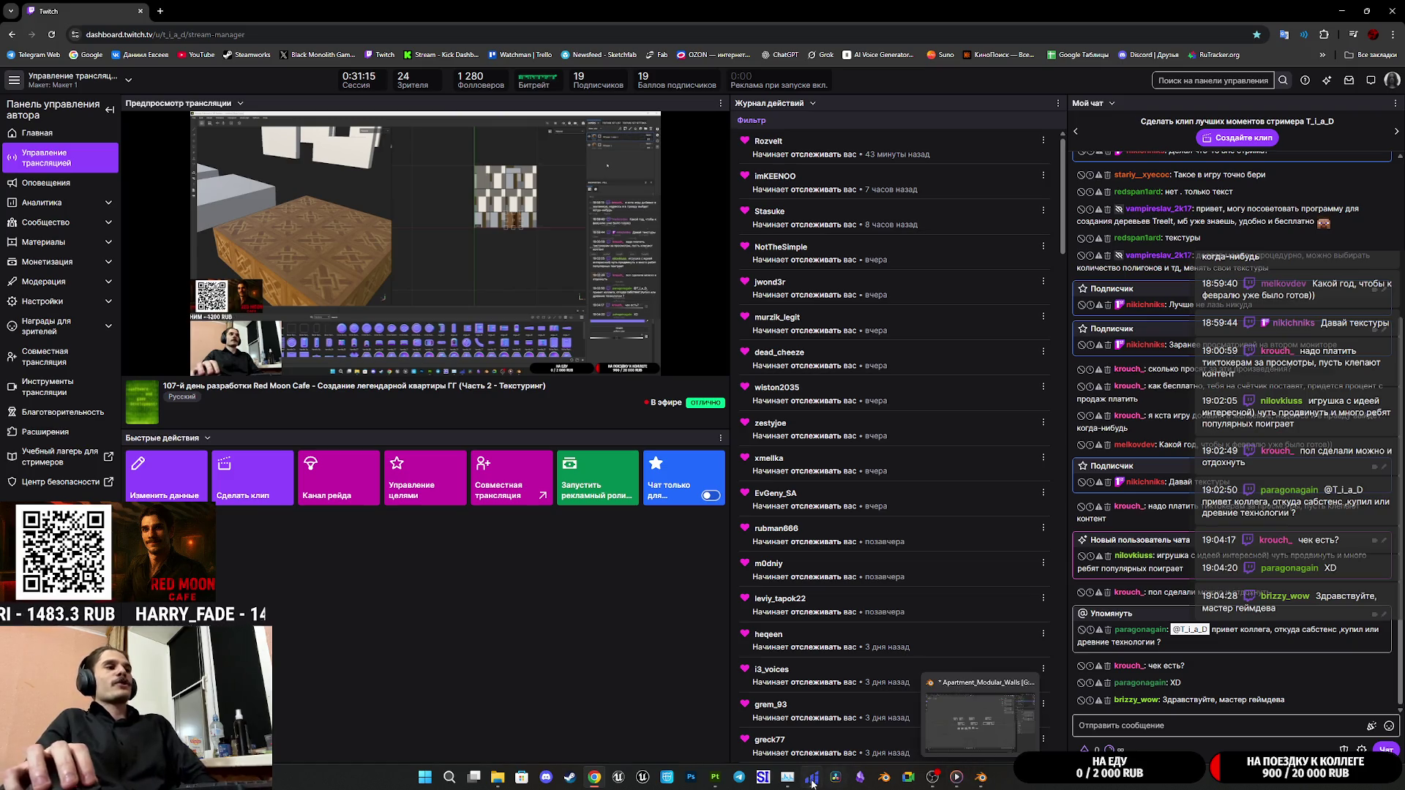
click(715, 777)
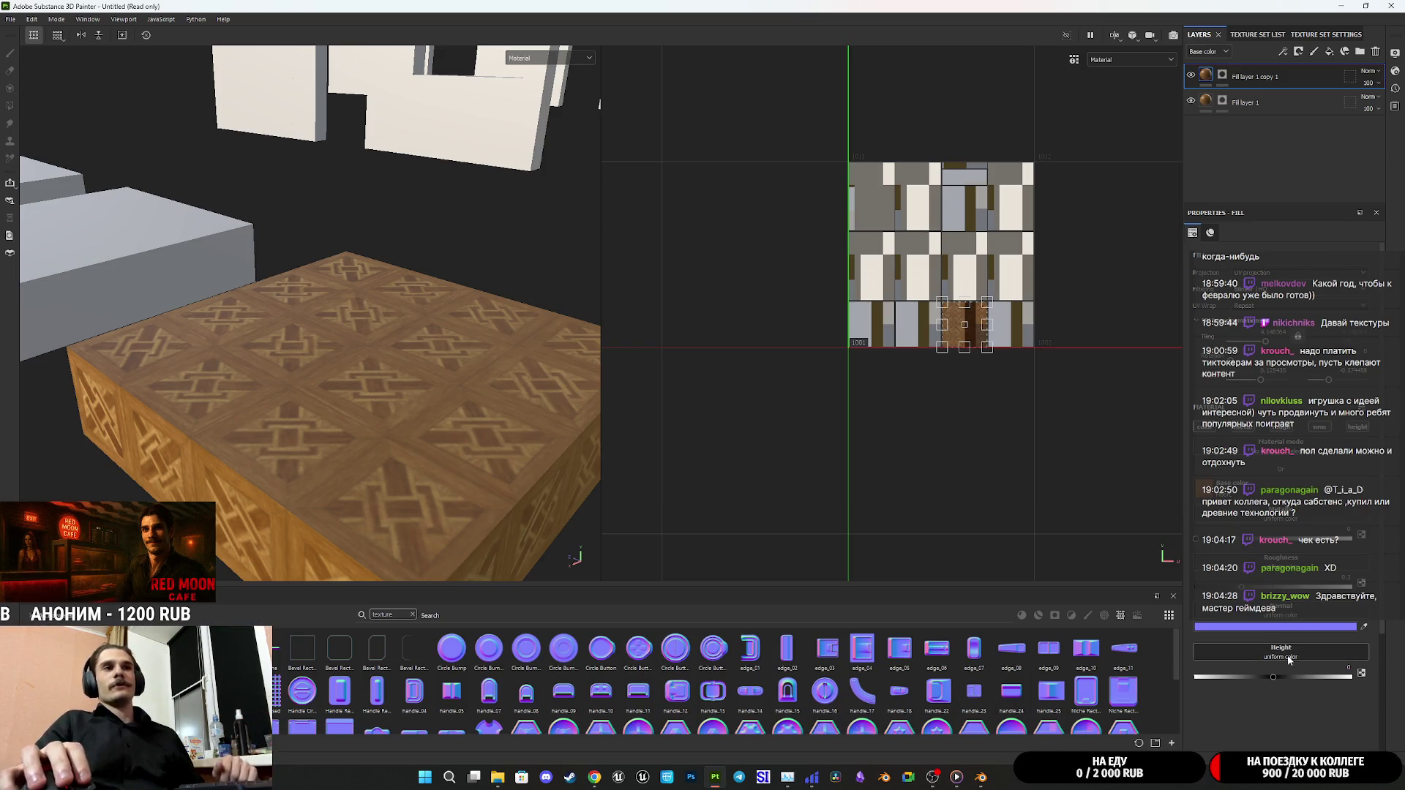
Set Fill layer 1 copy 1's Height to Cloth Fold Large and inspect the wrinkled box top
click(1314, 615)
scroll(1329, 579, down, 2)
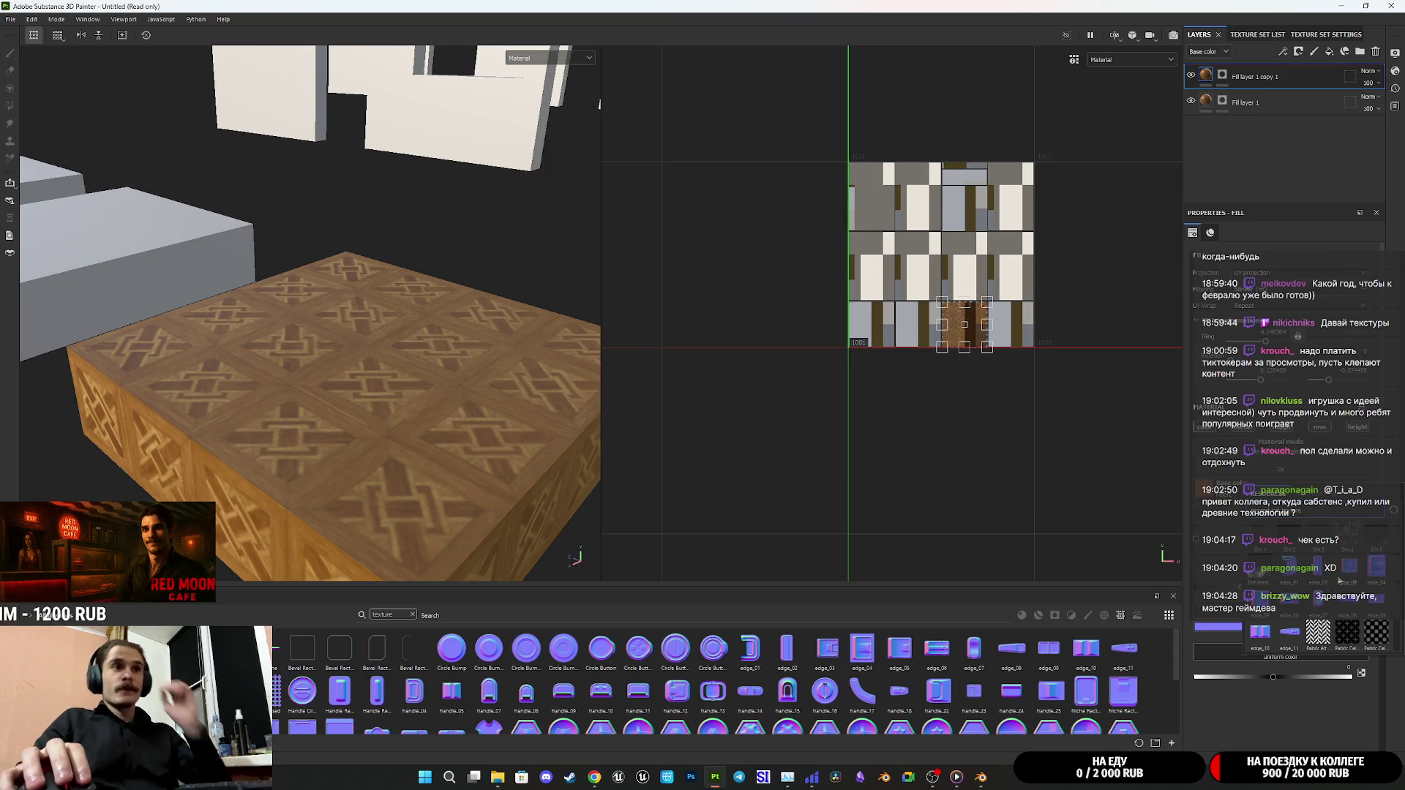
scroll(1328, 580, down, 2)
click(1261, 635)
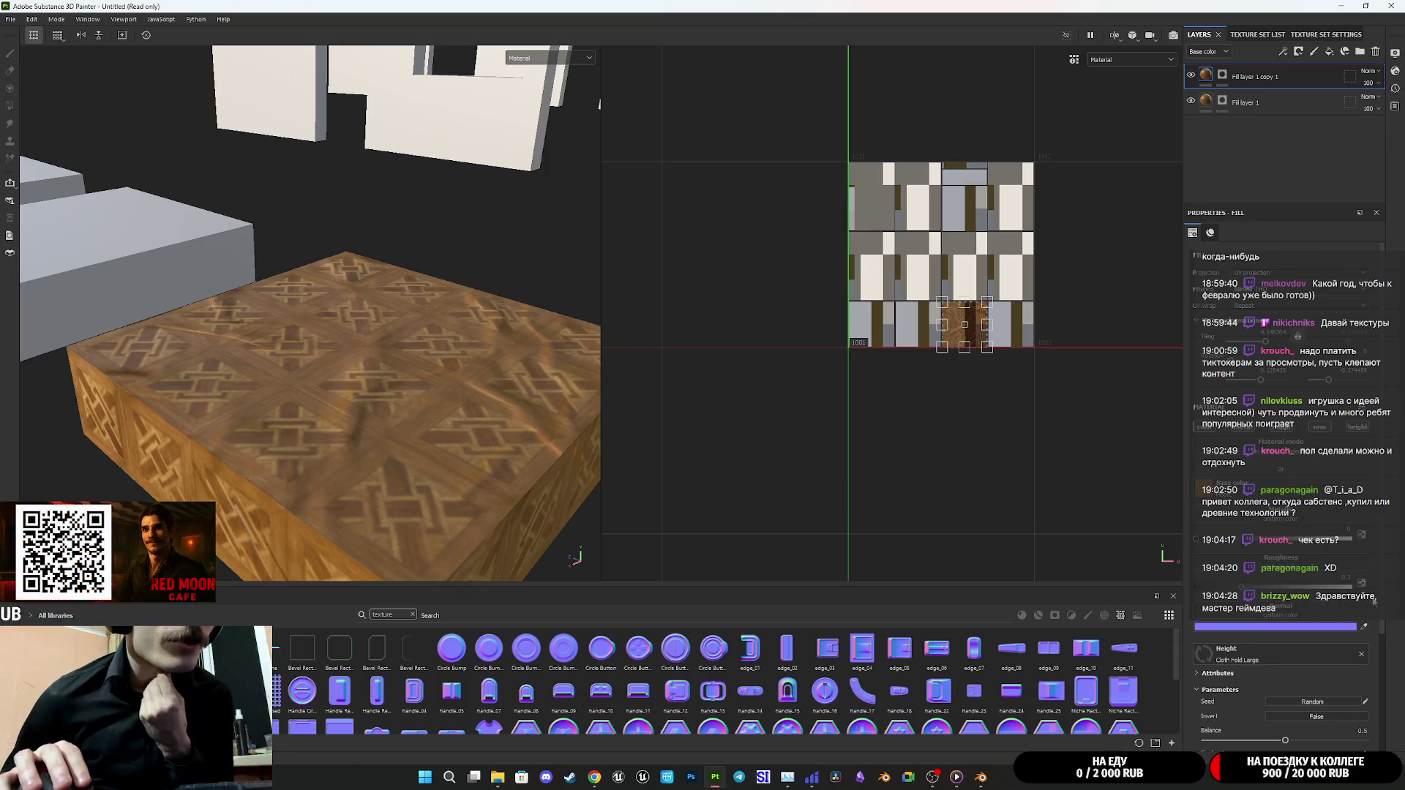
mouse_move(467, 418)
alt+mouse_down()
mouse_move(420, 402)
mouse_move(286, 451)
mouse_move(183, 431)
mouse_move(81, 389)
mouse_move(412, 383)
alt+mouse_up()
scroll(410, 387, up, 2)
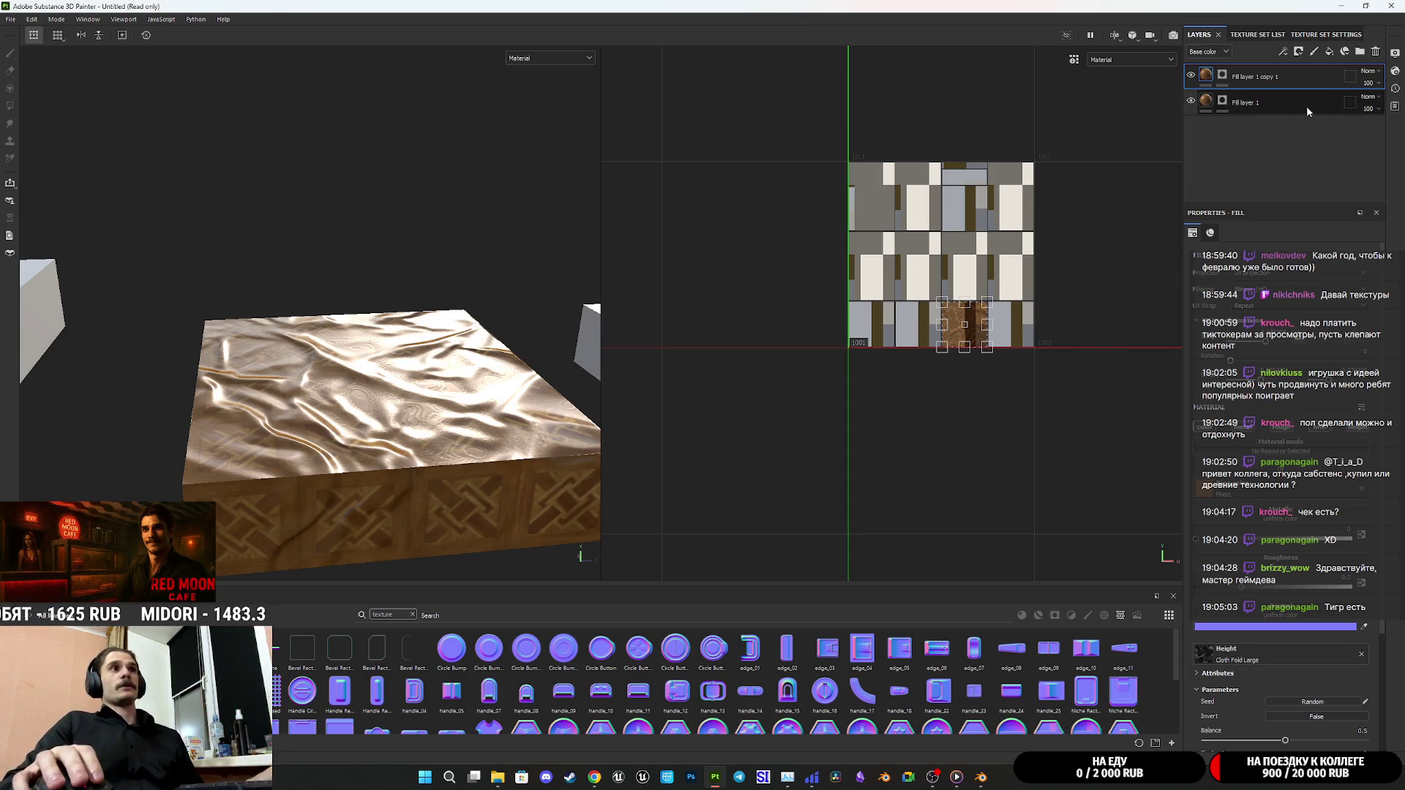
scroll(1296, 654, down, 3)
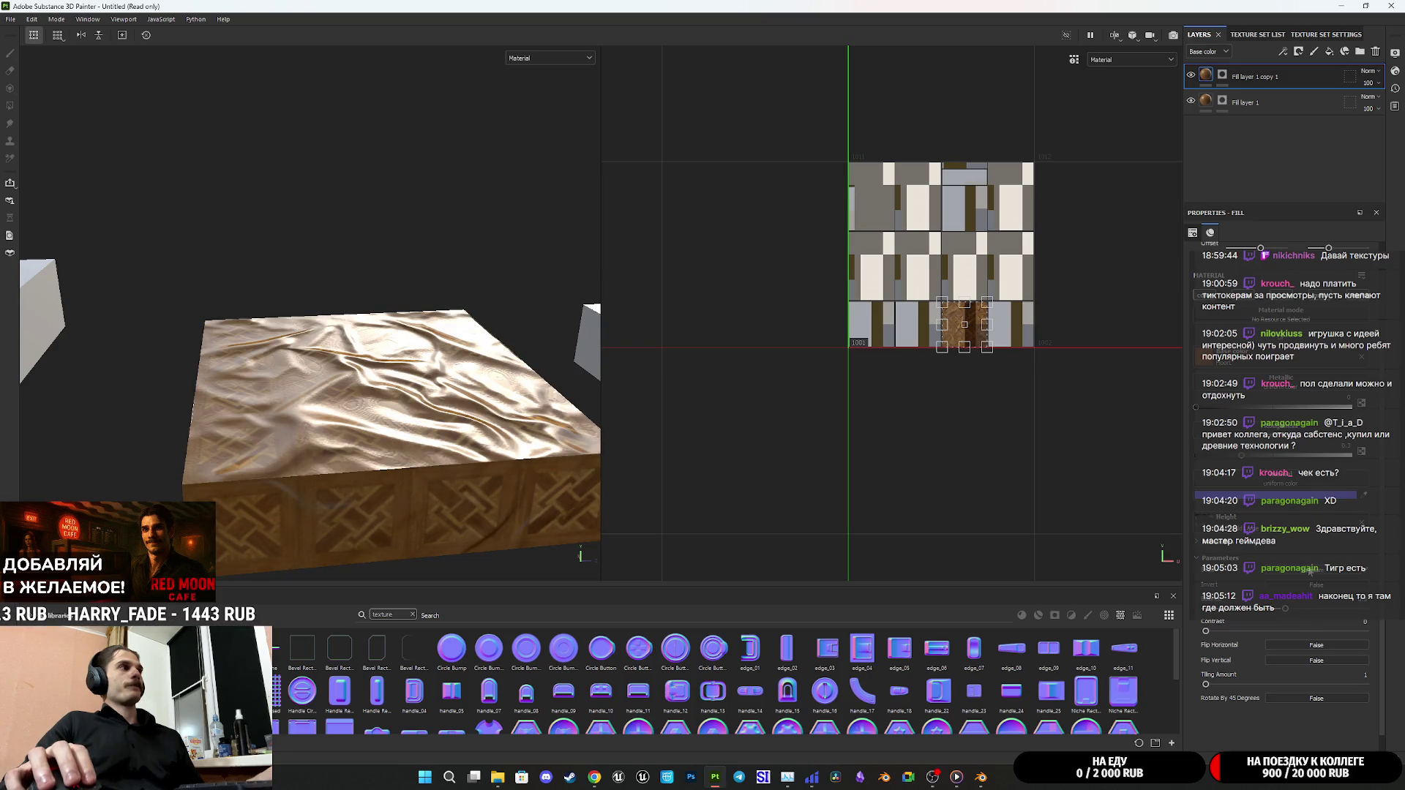
Thin the cloth-fold wrinkles, keep tiling at 1, and test horizontal and vertical flips
drag(1285, 609, 1206, 632)
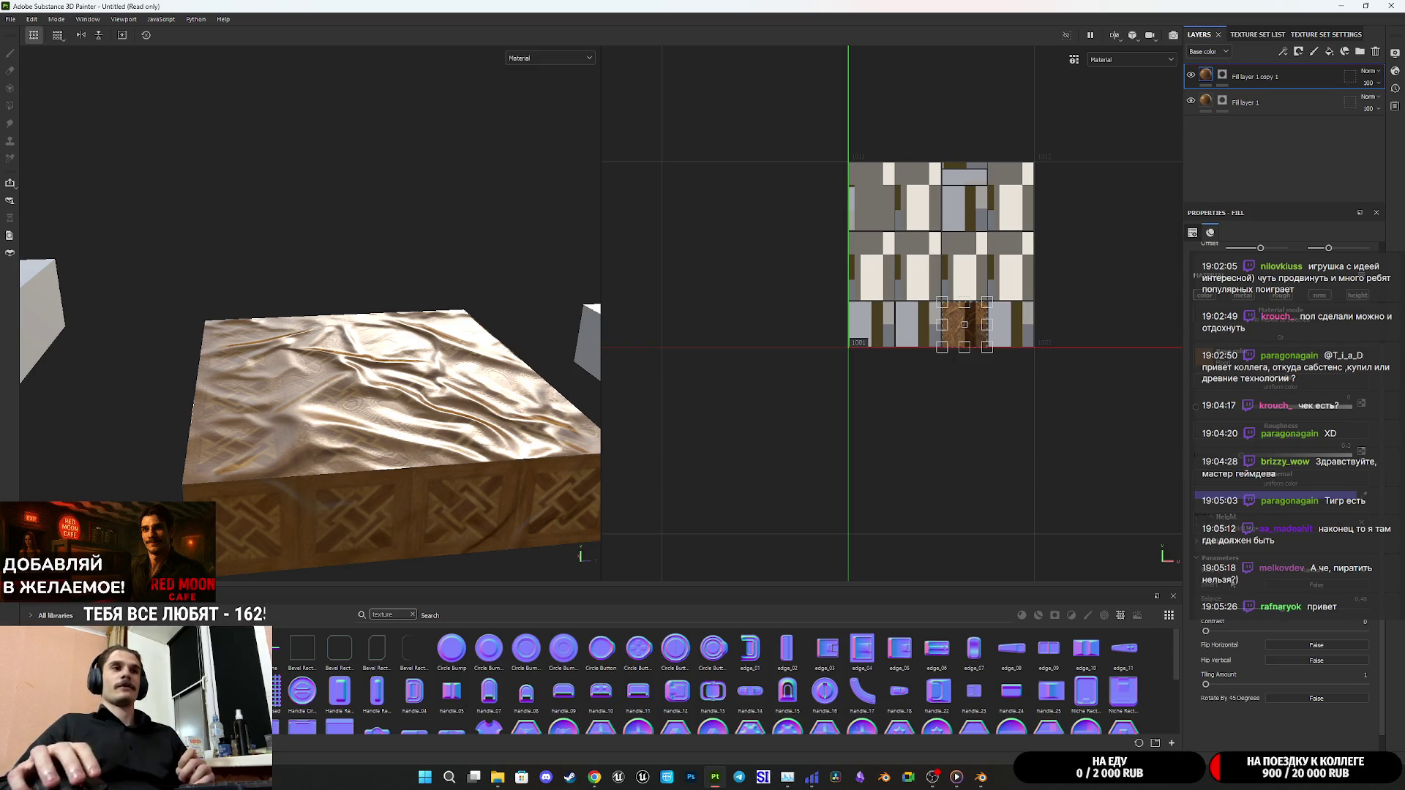
mouse_move(1207, 688)
mouse_down()
mouse_move(1240, 684)
mouse_move(1157, 686)
mouse_up()
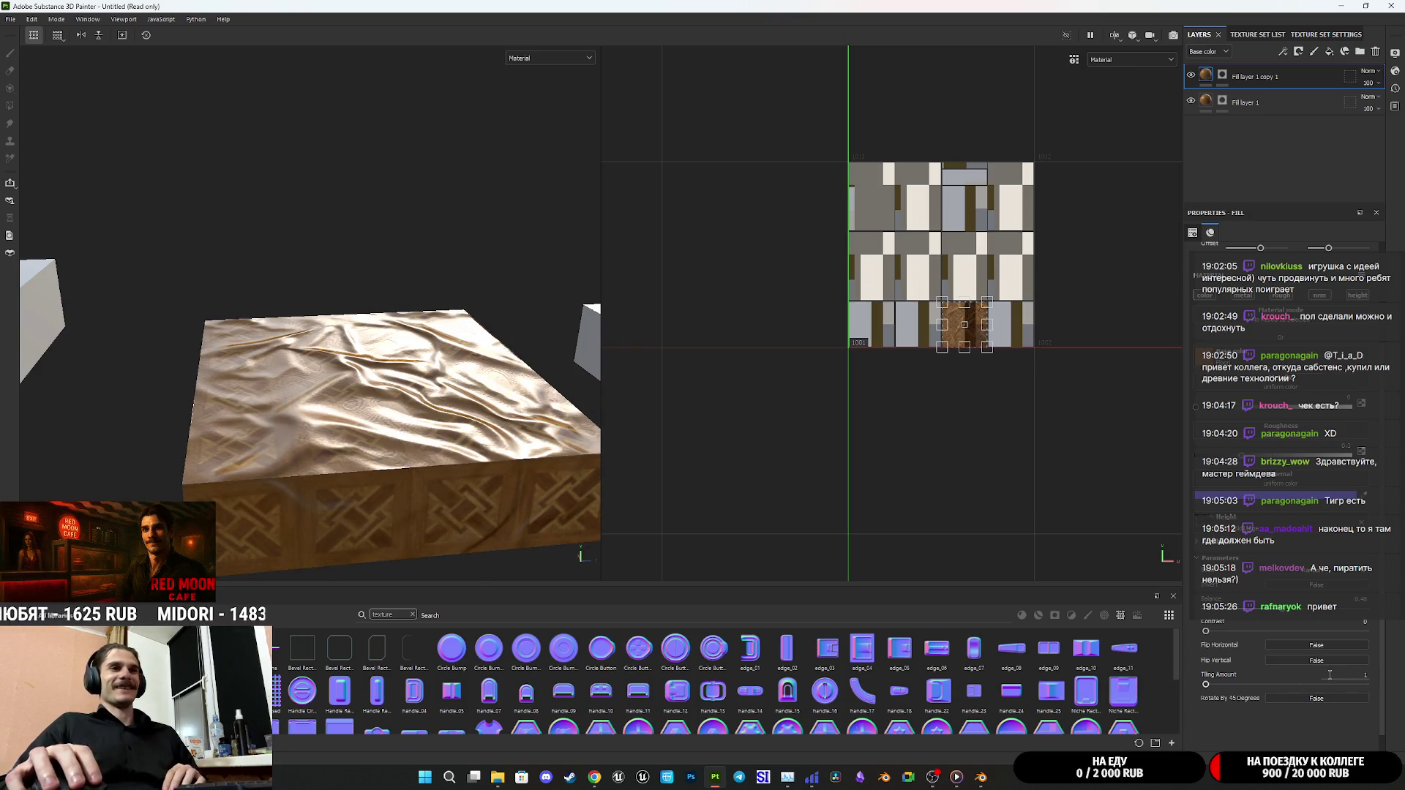
click(1306, 643)
click(1306, 643)
click(1306, 643)
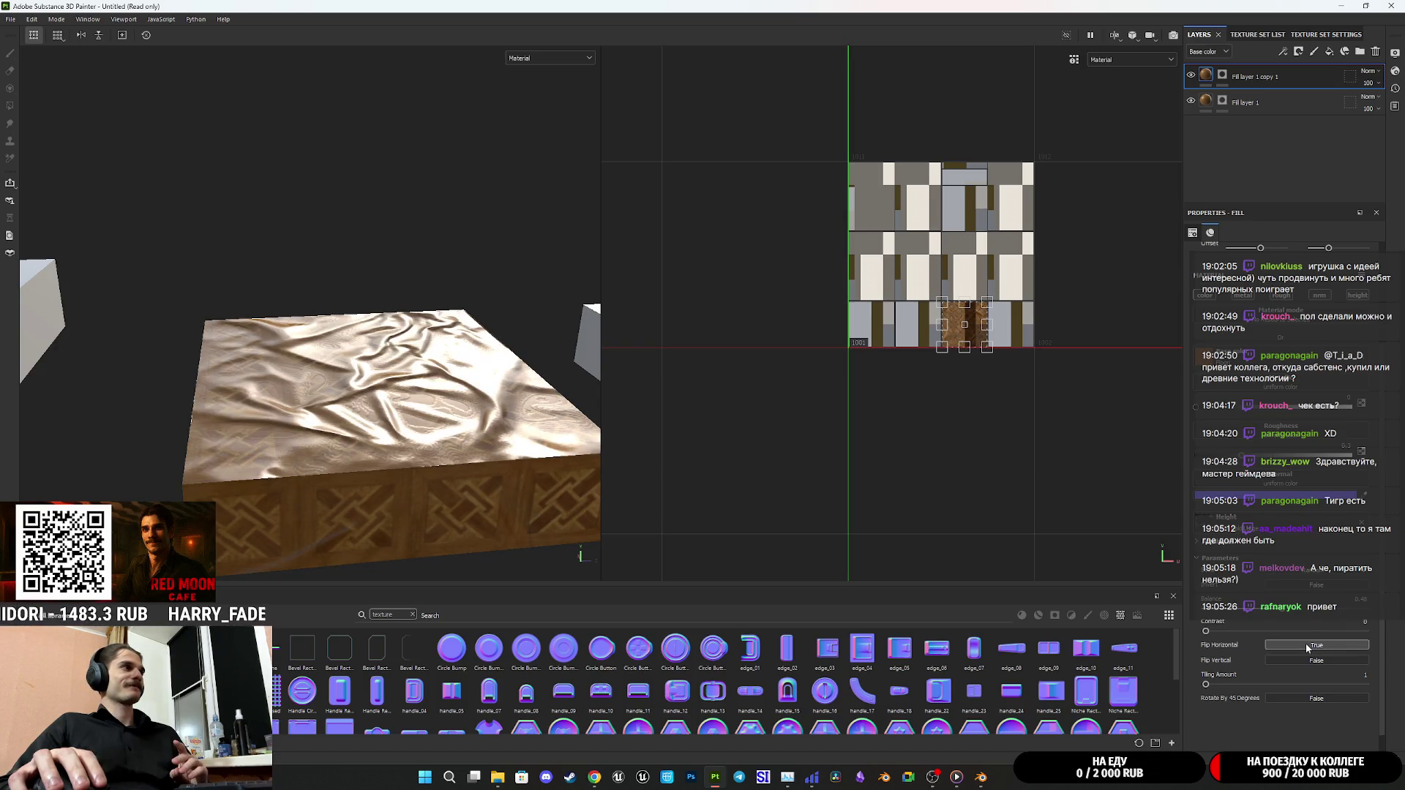
click(1306, 643)
click(1306, 644)
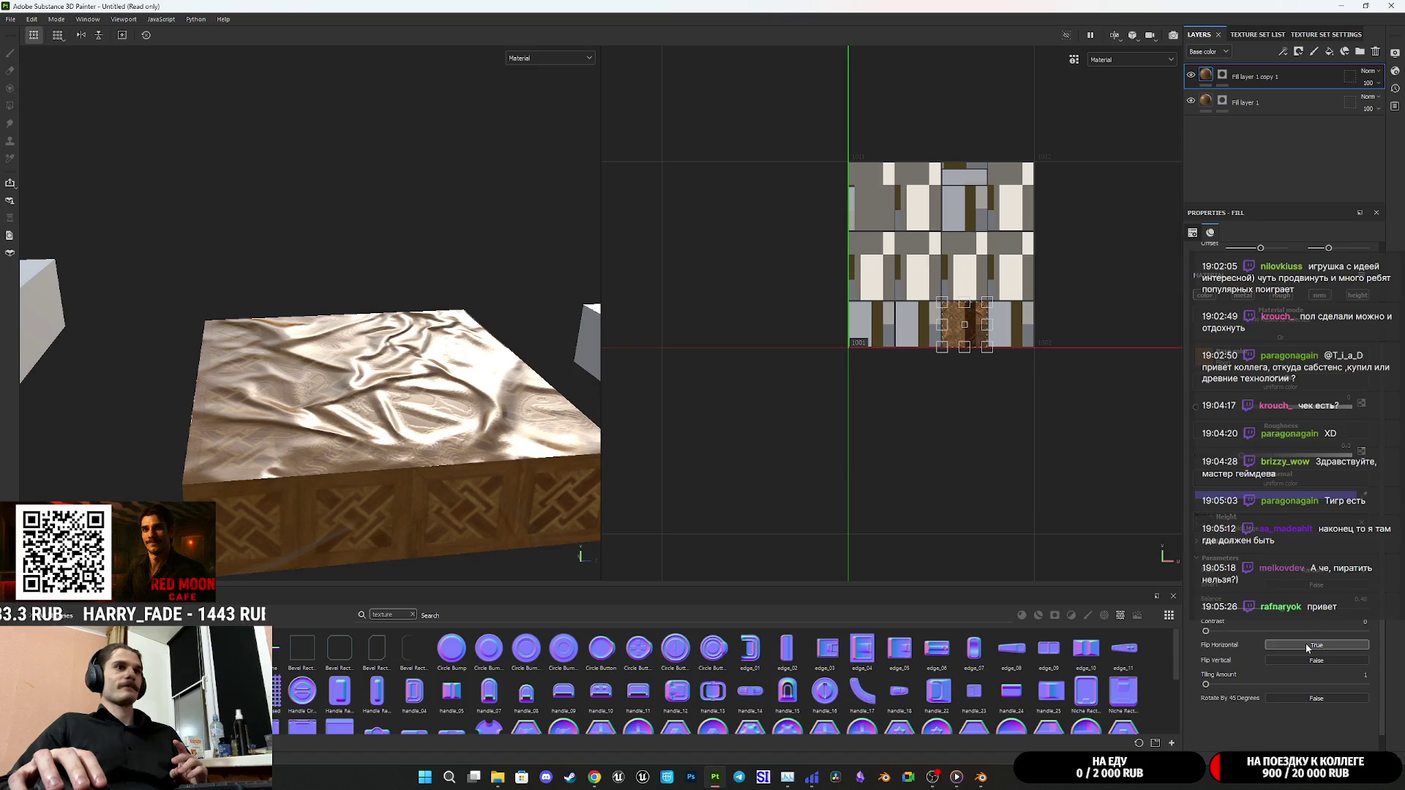
click(1306, 644)
click(1303, 657)
click(1303, 657)
click(1303, 657)
click(1303, 657)
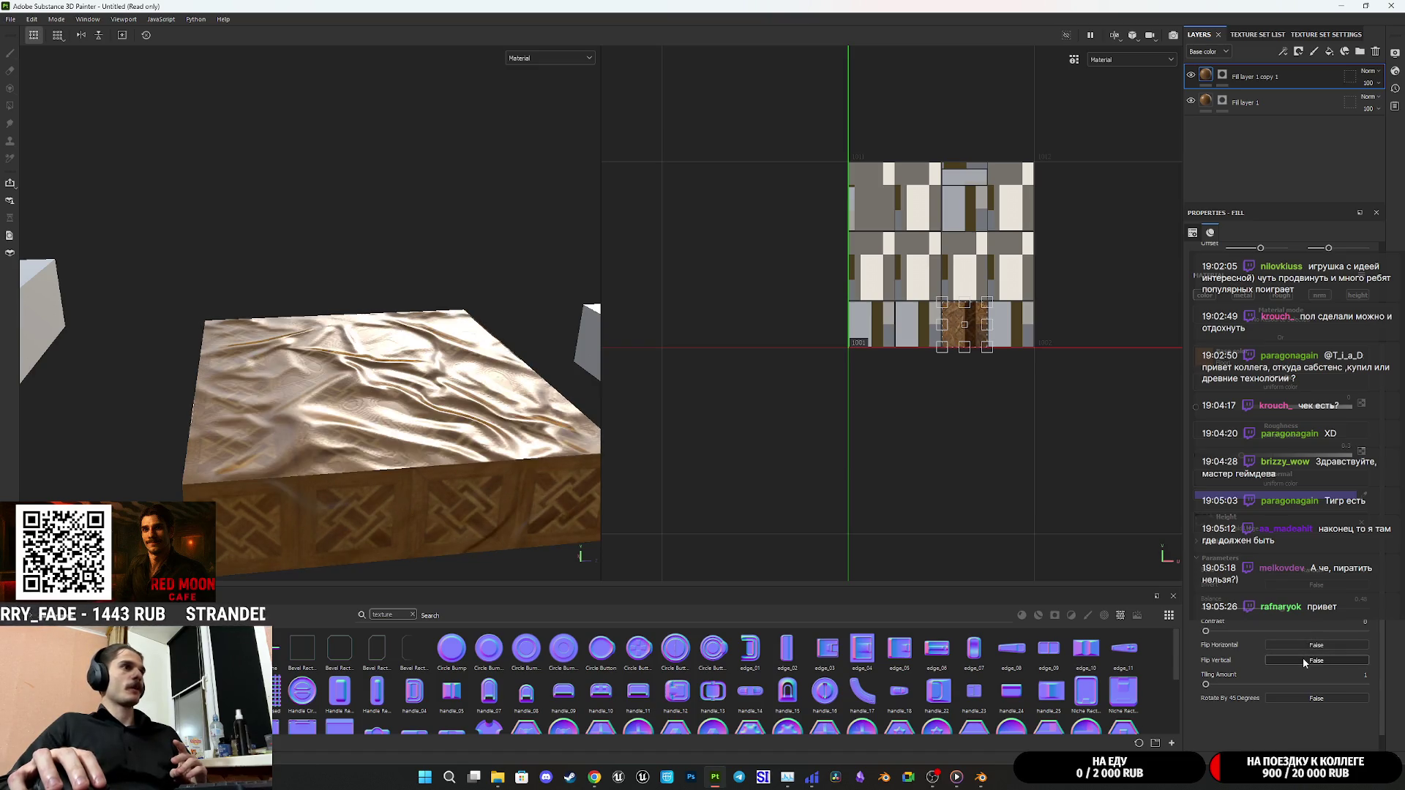
Toggle the cloth-fold options on and off to compare the fold looks
click(1315, 587)
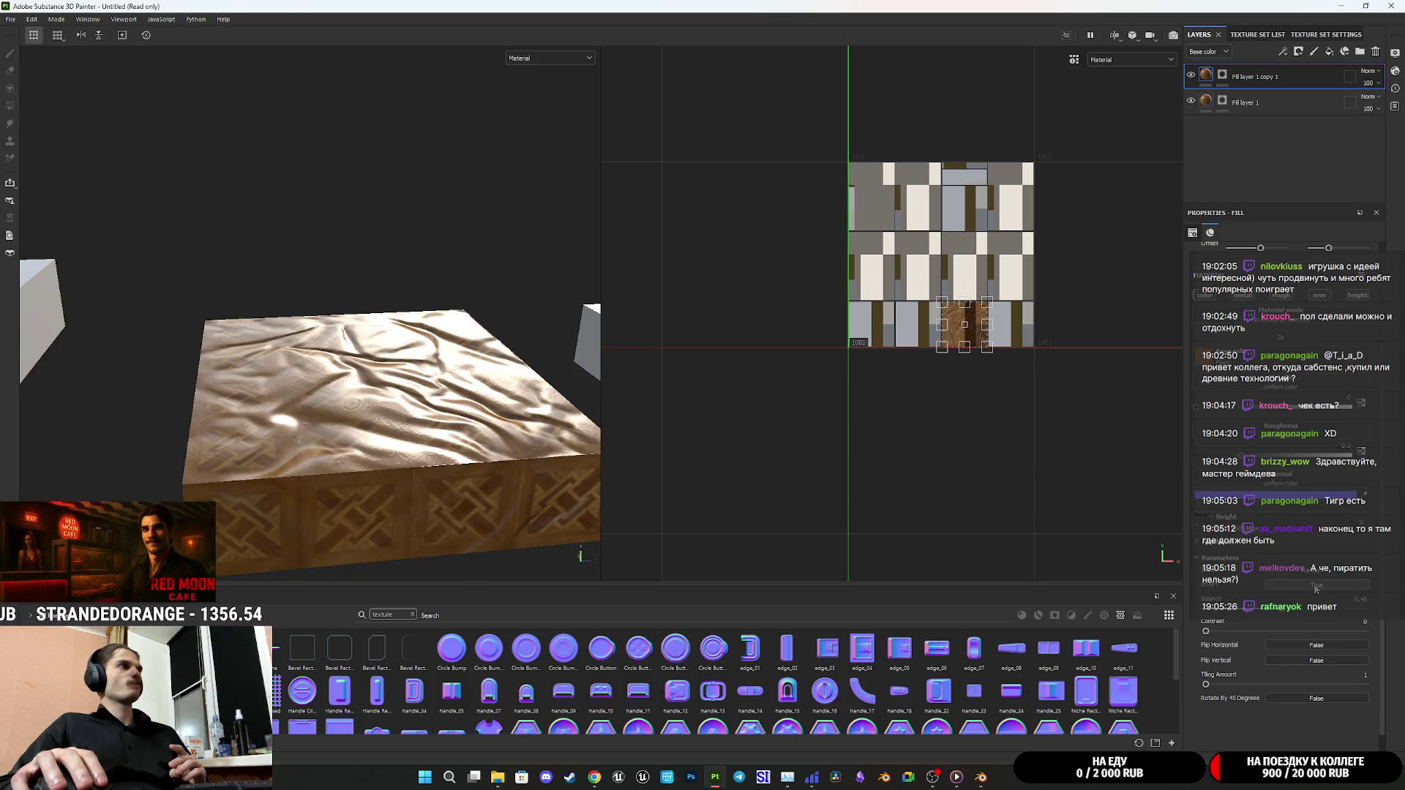
click(1315, 587)
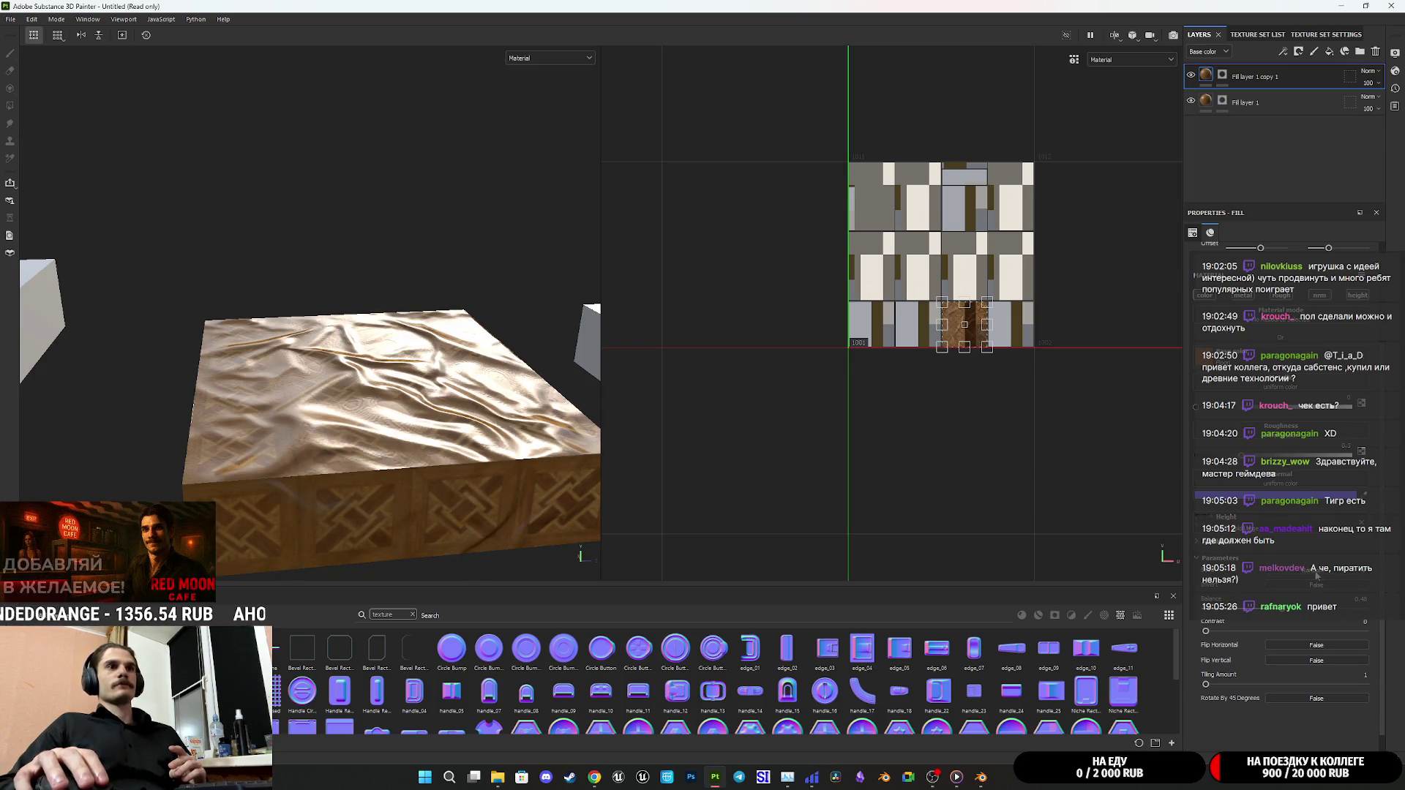
click(1318, 577)
click(1317, 577)
click(1318, 576)
click(1317, 576)
click(1317, 576)
click(1316, 576)
Cycle the random seed through several cloth-fold patterns and keep a pleasing one
click(1317, 576)
click(1317, 576)
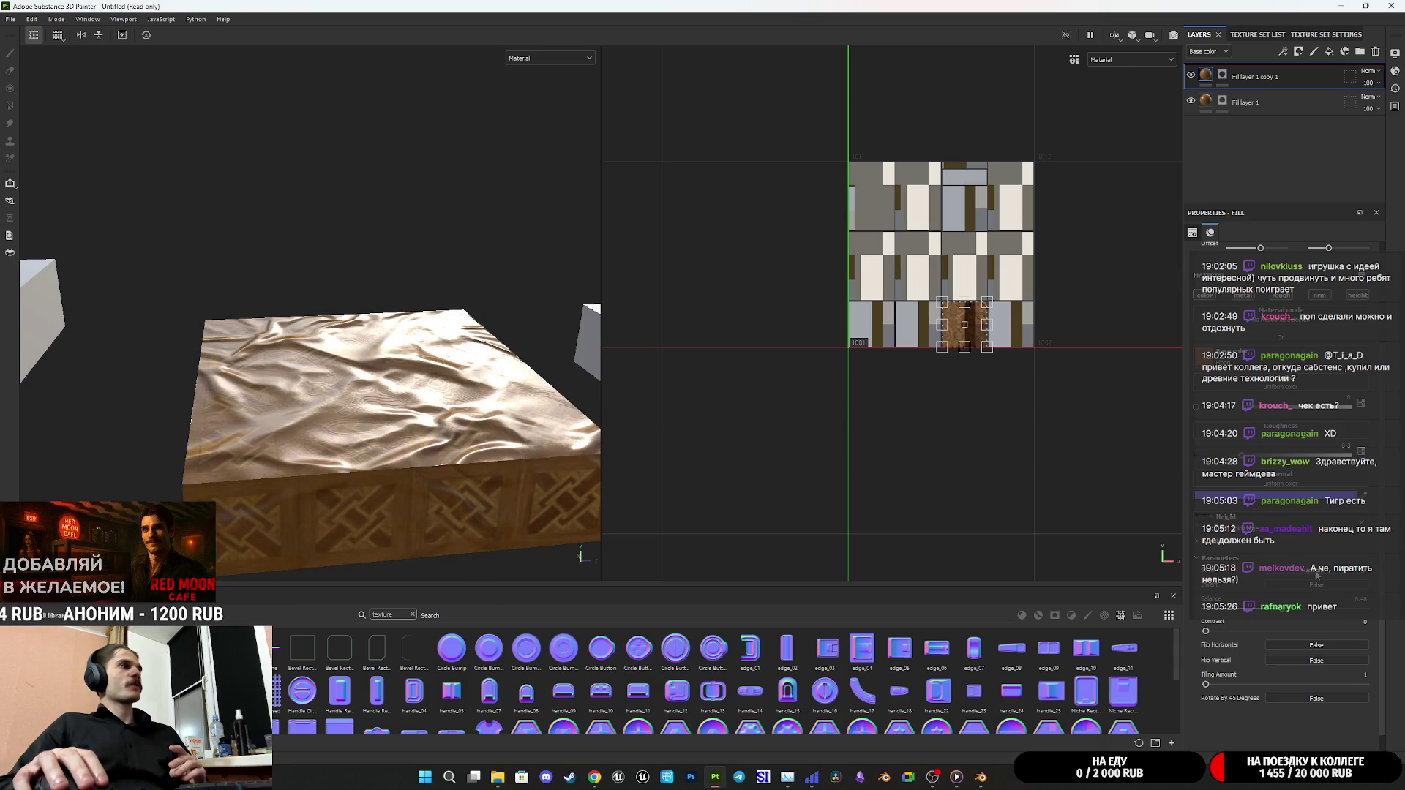
click(1317, 576)
click(1317, 576)
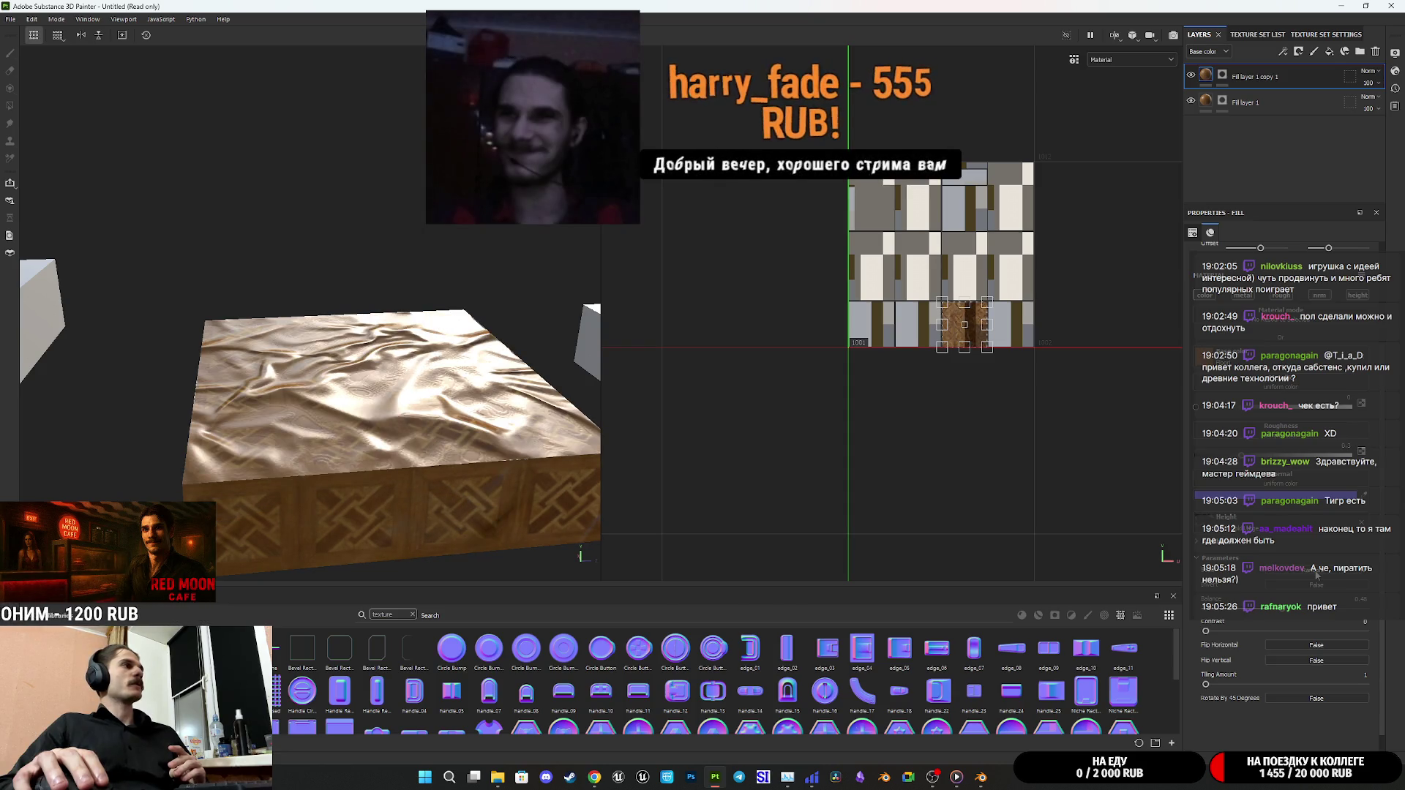
click(1317, 576)
click(1317, 576)
click(1317, 576)
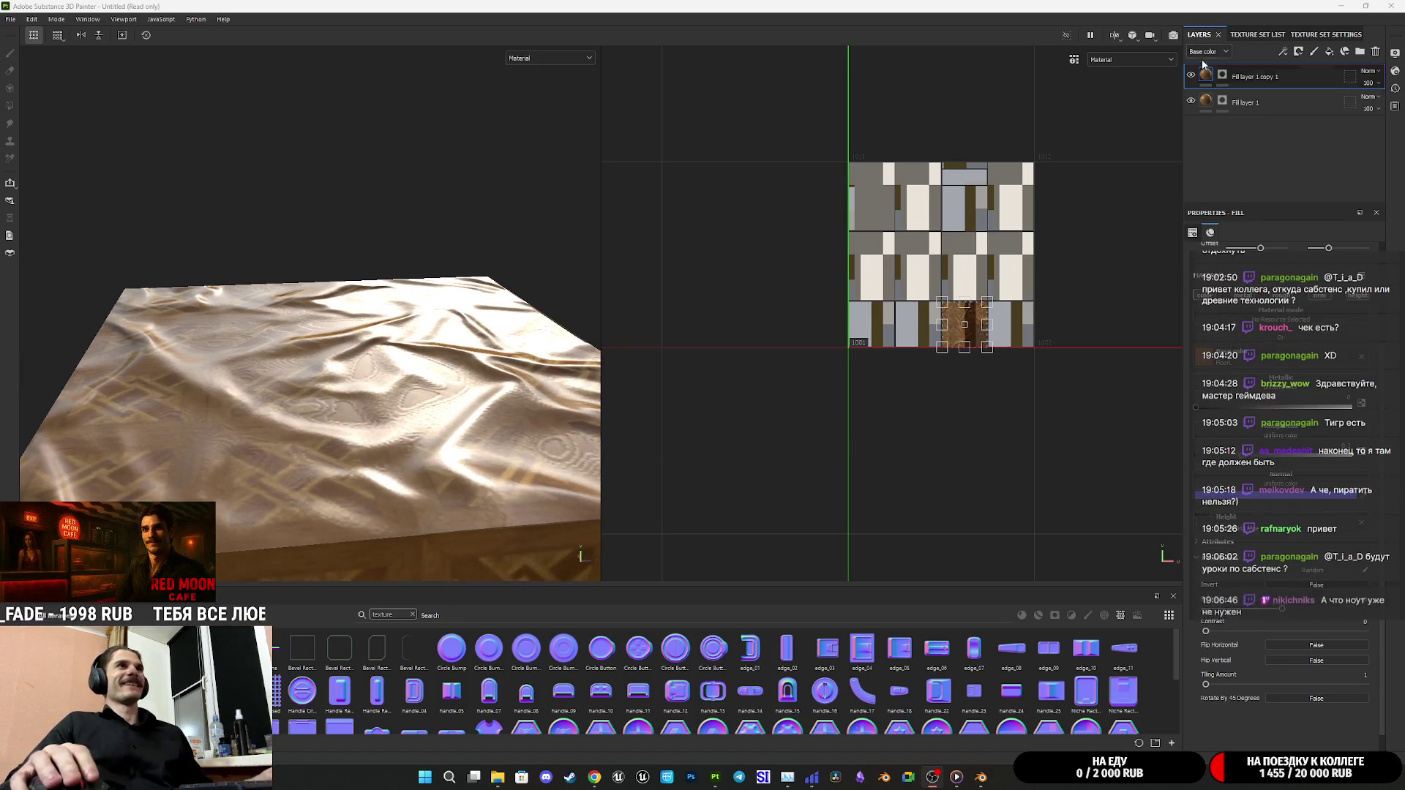
right_click(1208, 75)
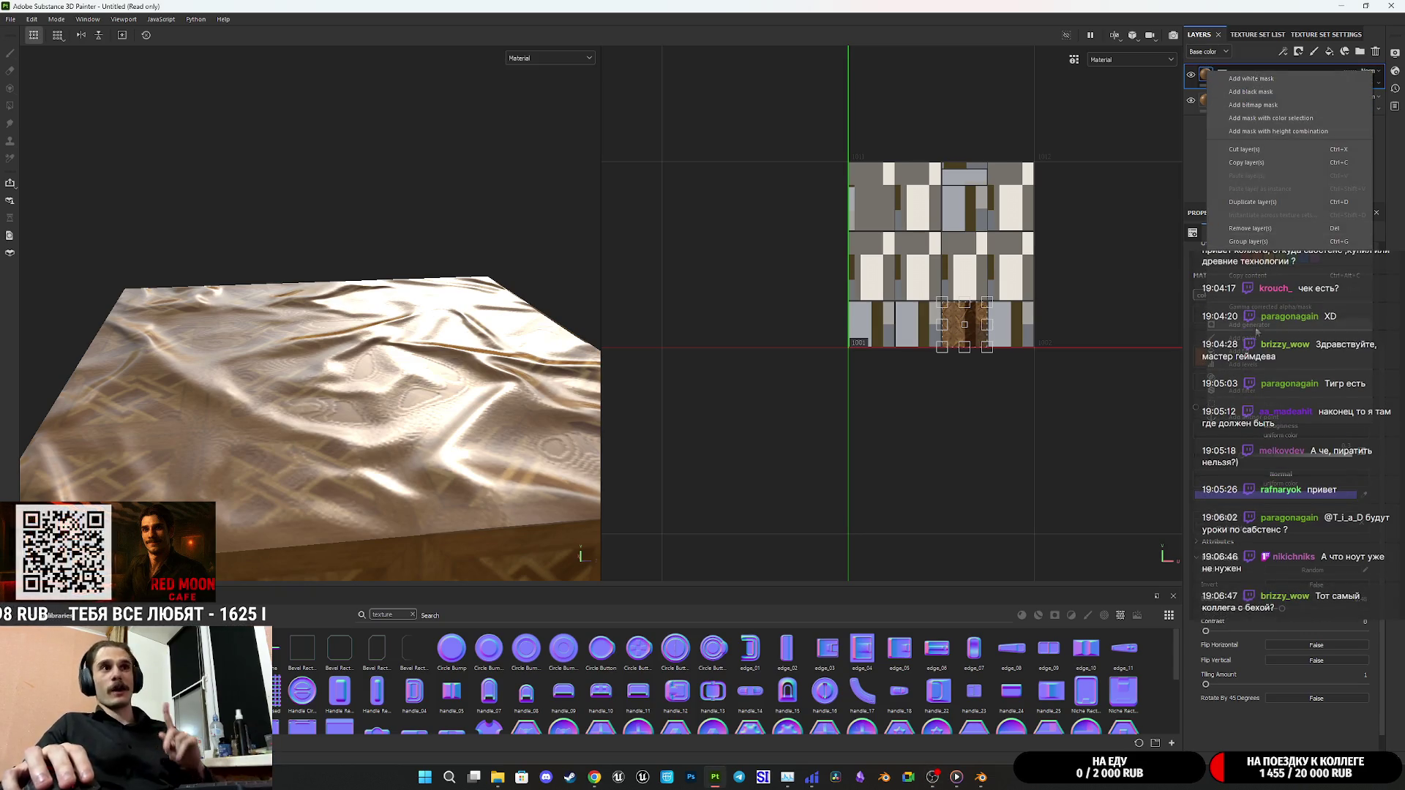
Add a Blur filter to Fill layer 1 copy 1 with slightly raised Blur Intensity
click(1249, 390)
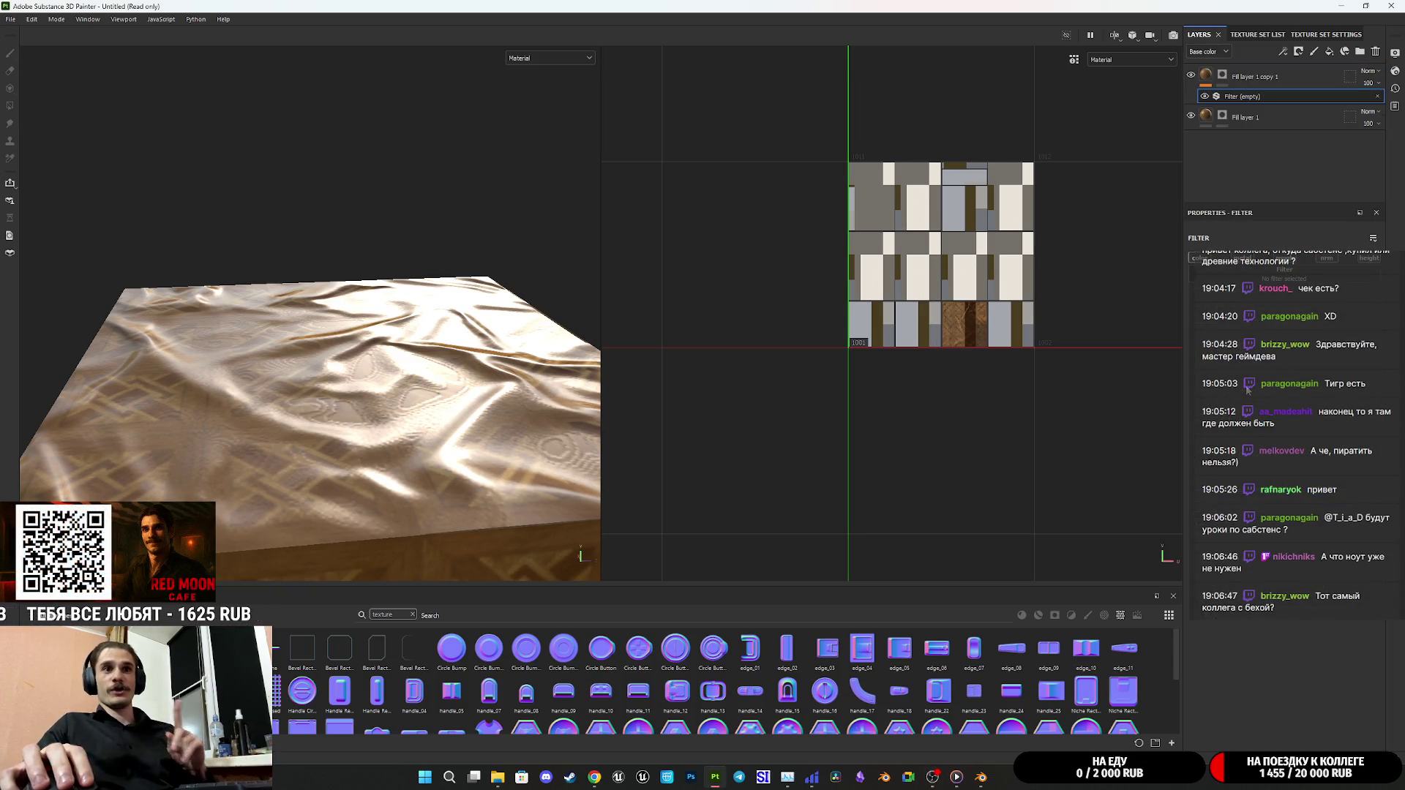
click(1284, 278)
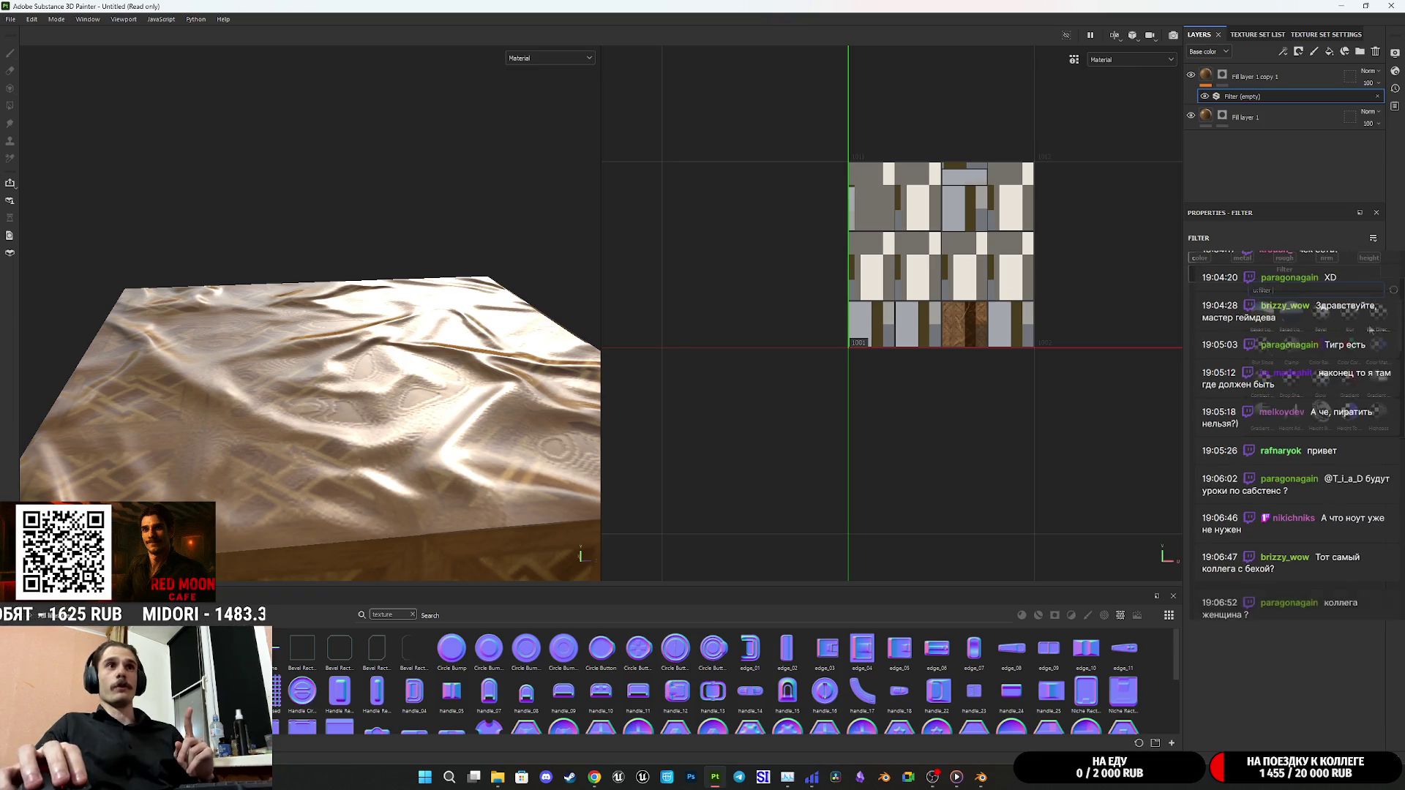
click(1352, 315)
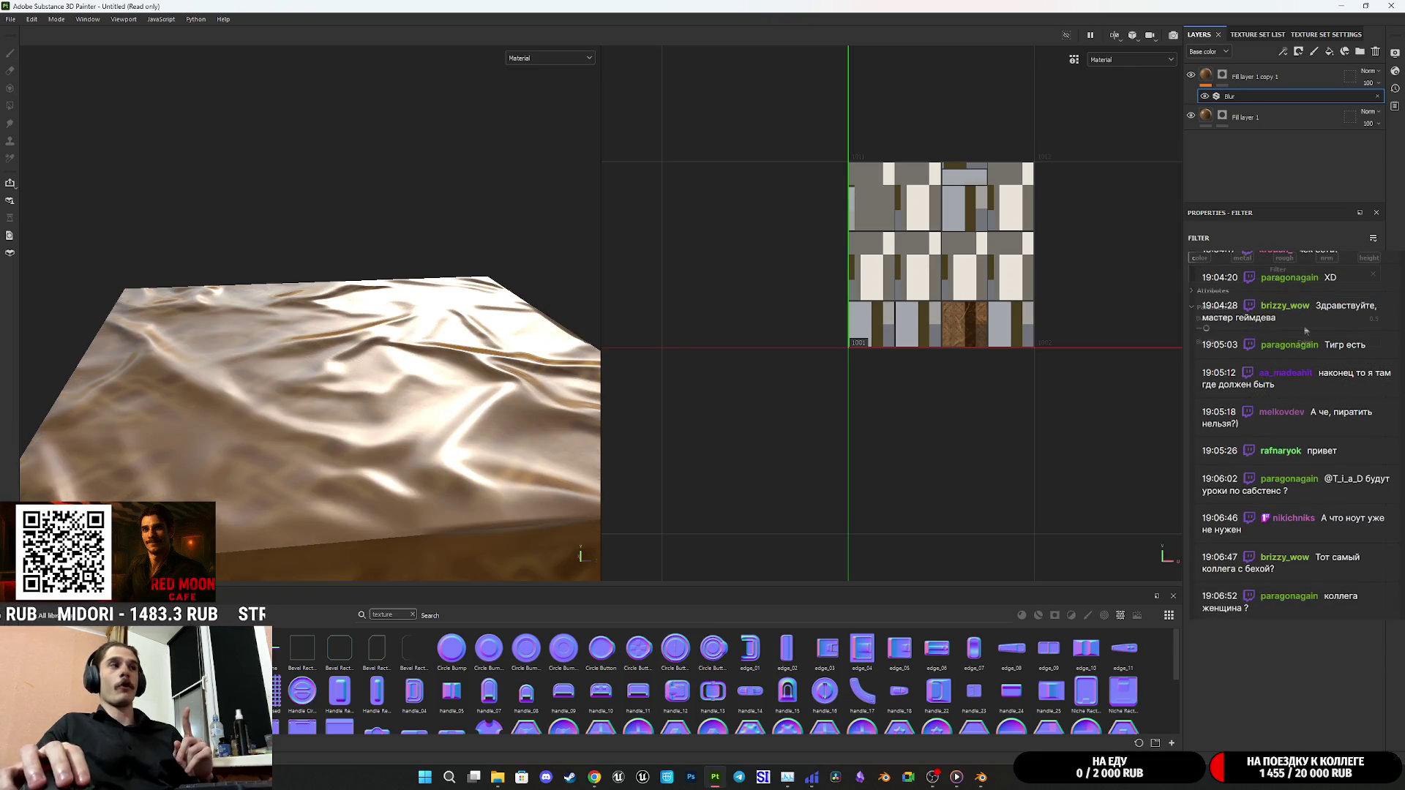
drag(1211, 330, 1217, 329)
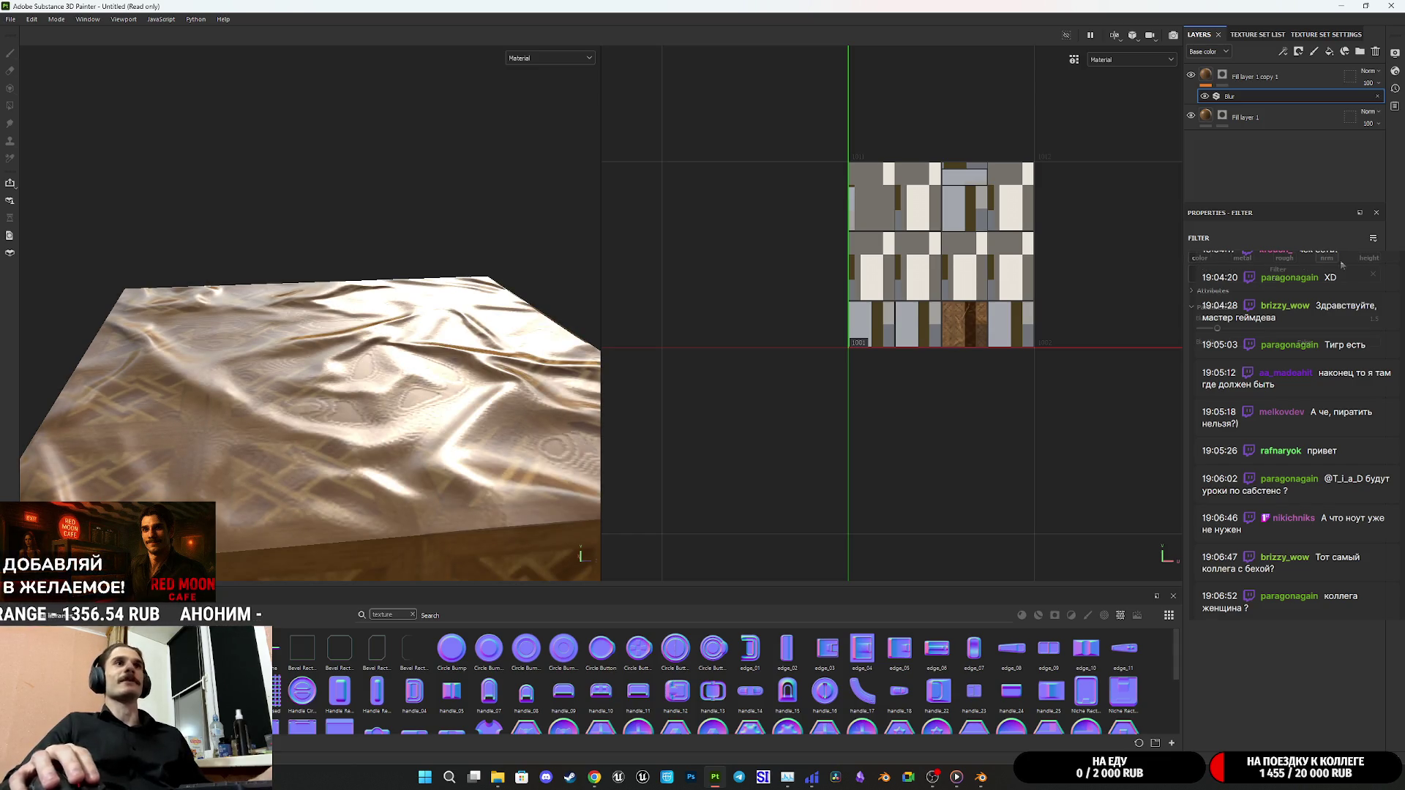
alt+drag(273, 396, 403, 395)
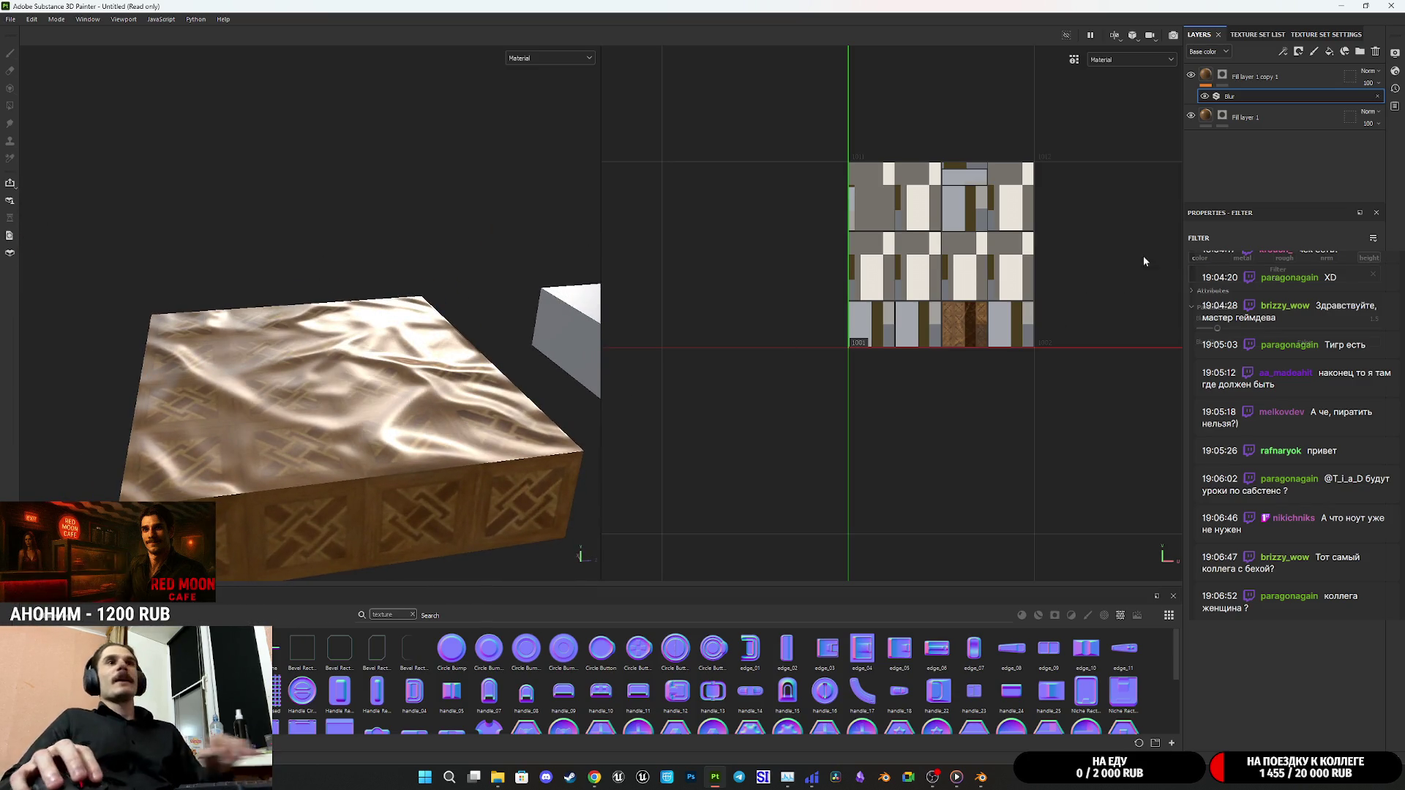
click(1215, 79)
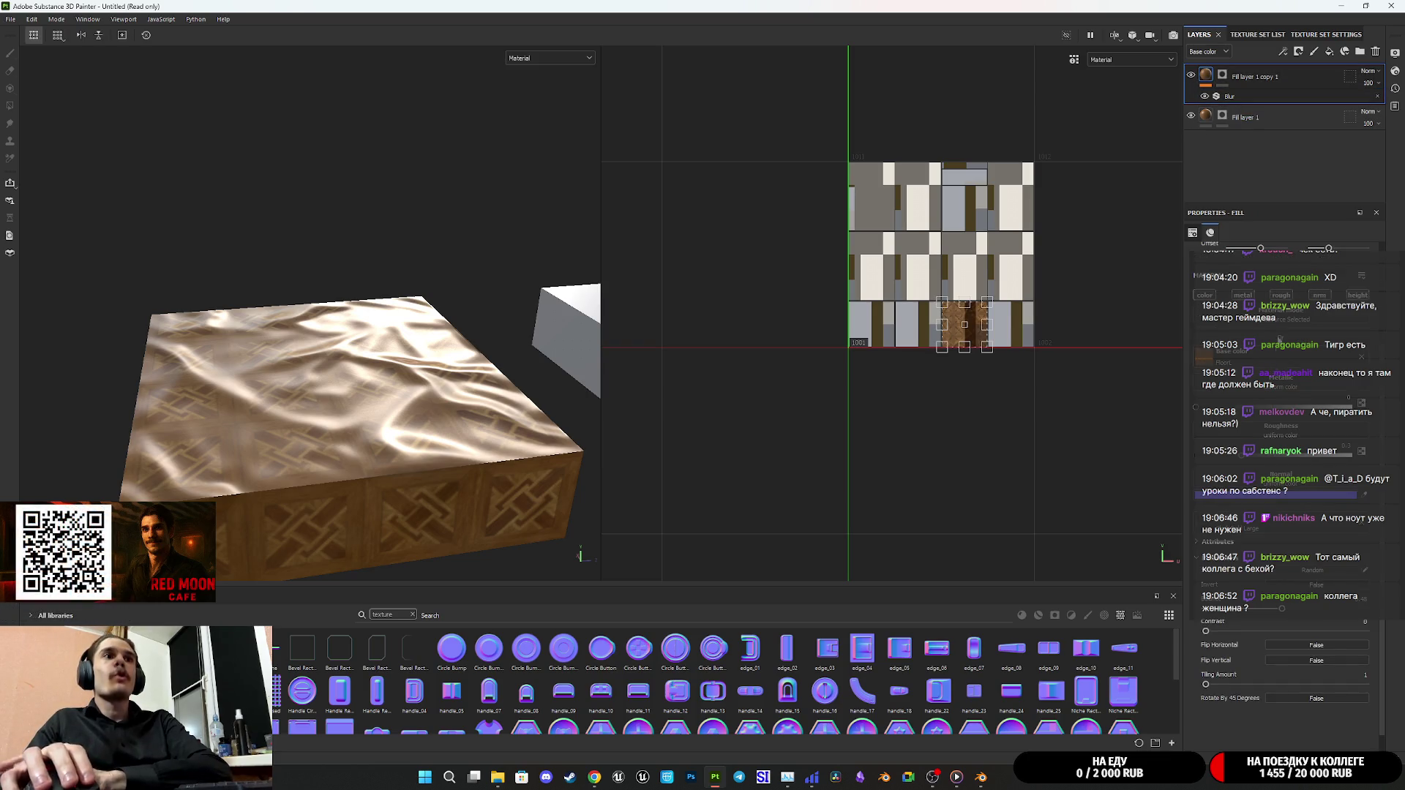
Add a Height Adjust filter to Fill layer 1 copy 1 with height lowered to 0.281
right_click(1209, 77)
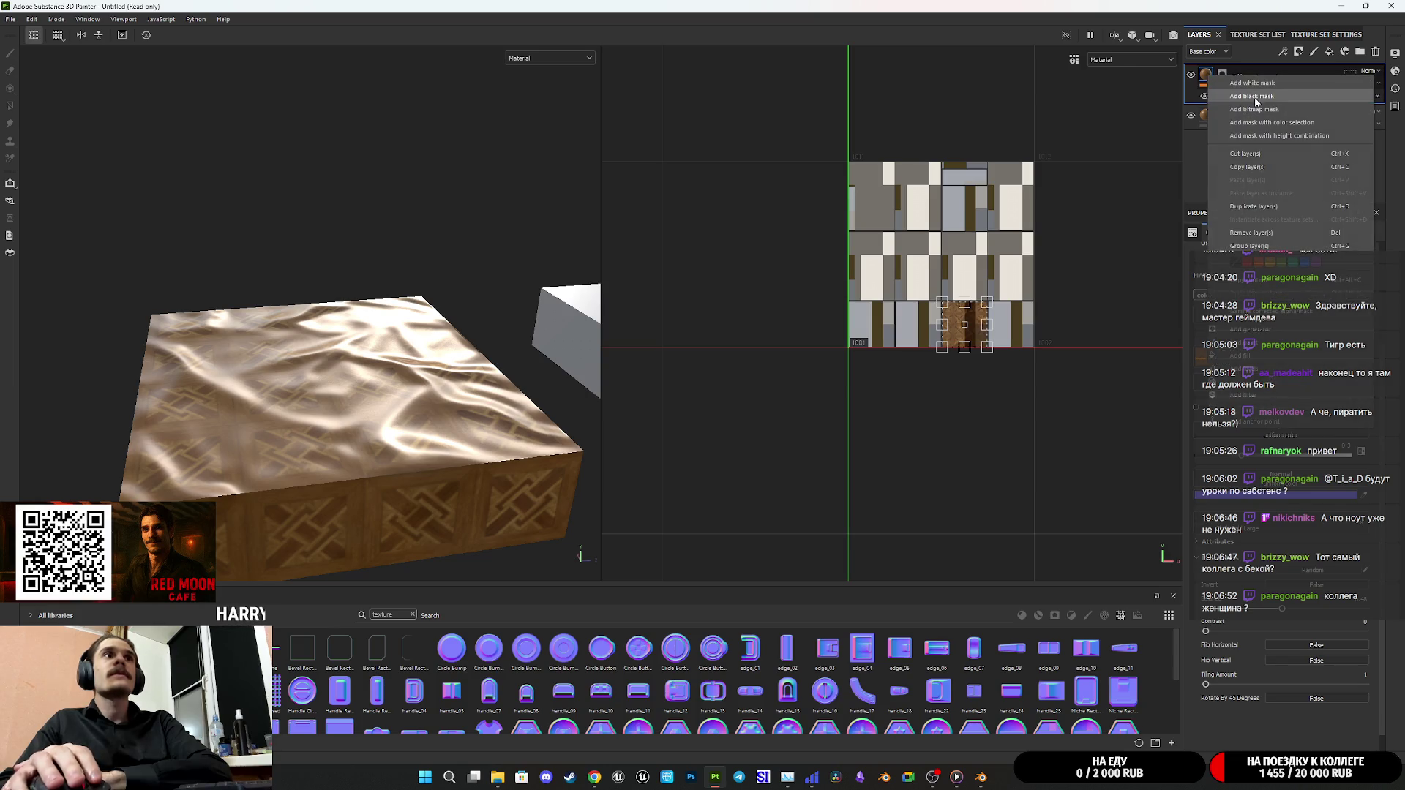
click(1244, 395)
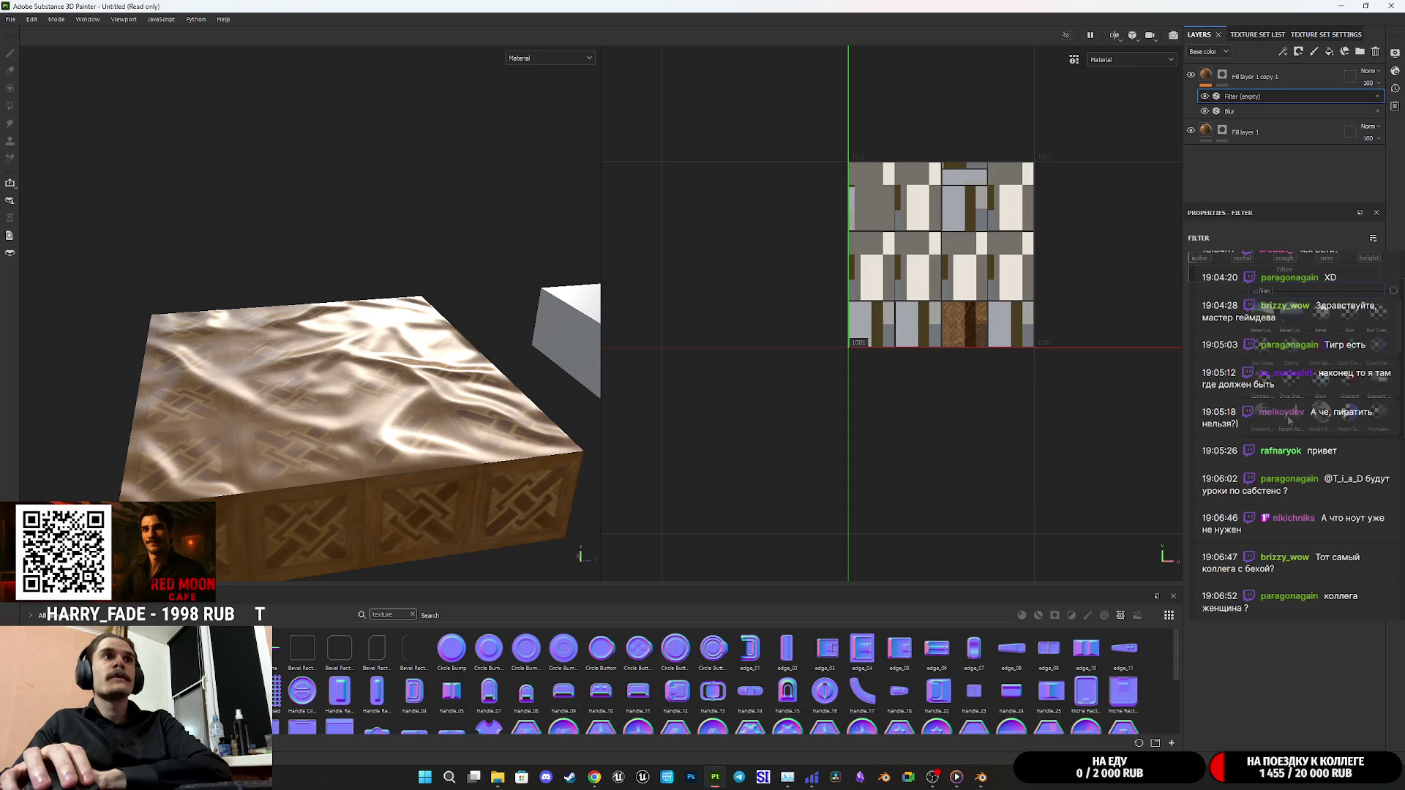
click(1290, 417)
drag(1218, 366, 1204, 368)
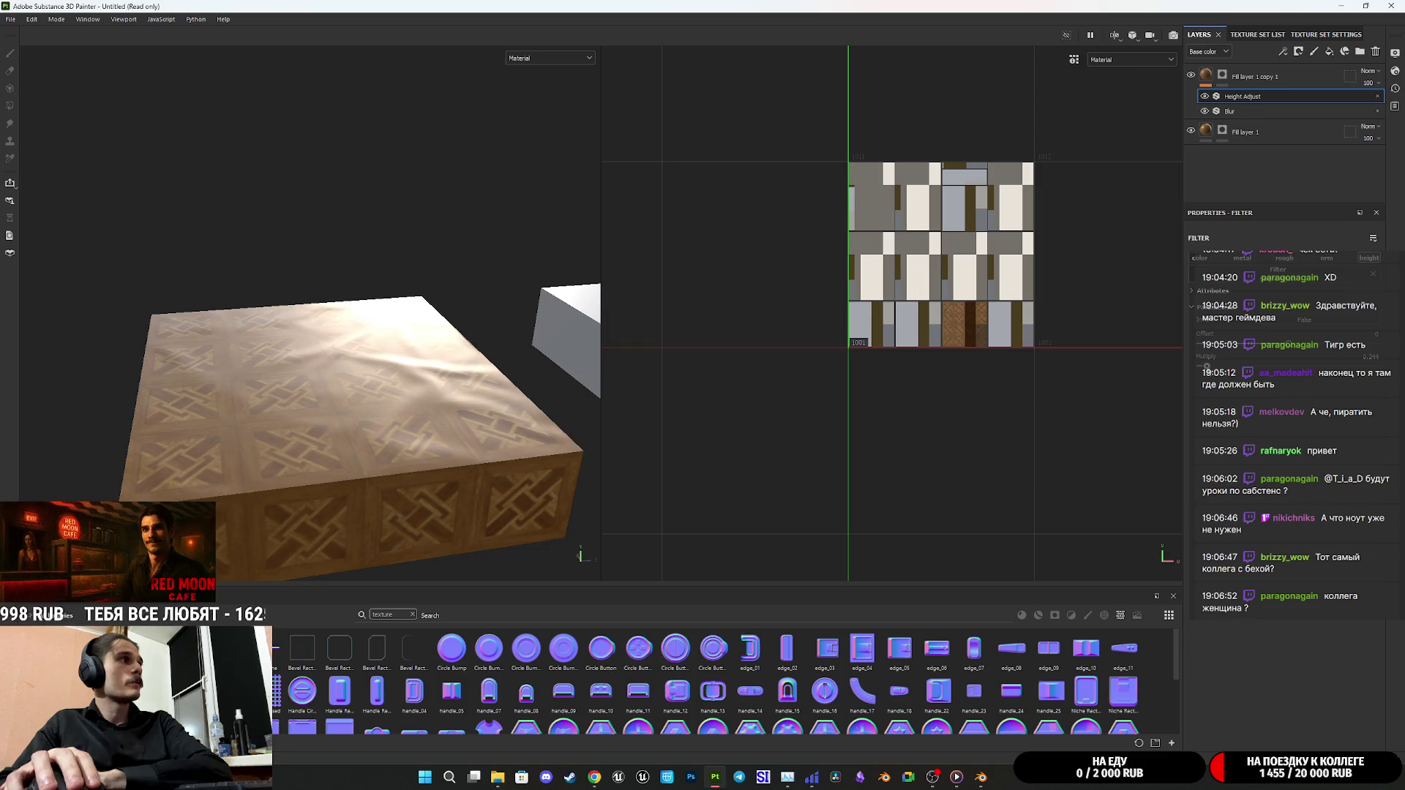
mouse_move(497, 327)
alt+mouse_down()
mouse_move(371, 361)
mouse_move(508, 364)
mouse_move(399, 383)
mouse_move(417, 367)
mouse_move(411, 385)
mouse_move(395, 367)
alt+mouse_up()
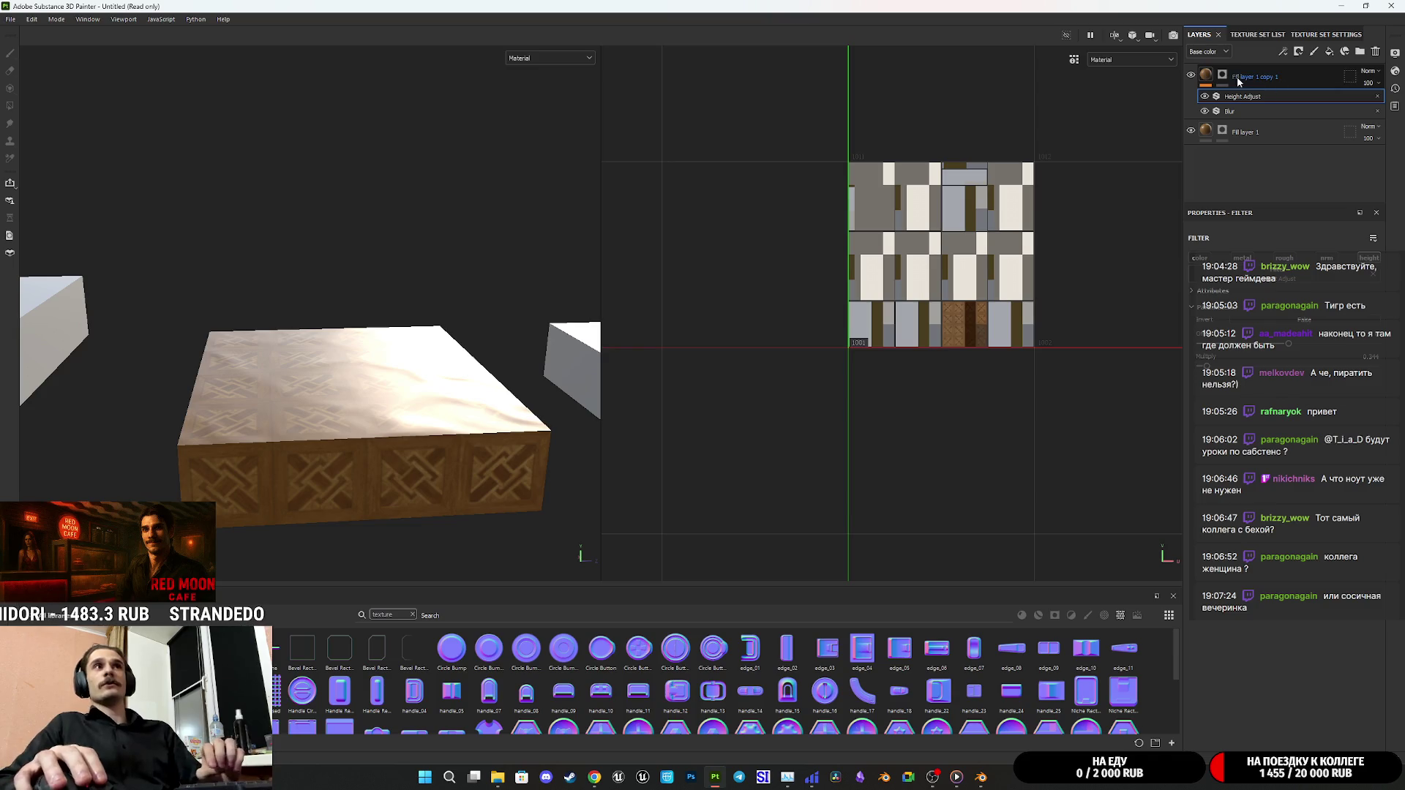
click(1208, 76)
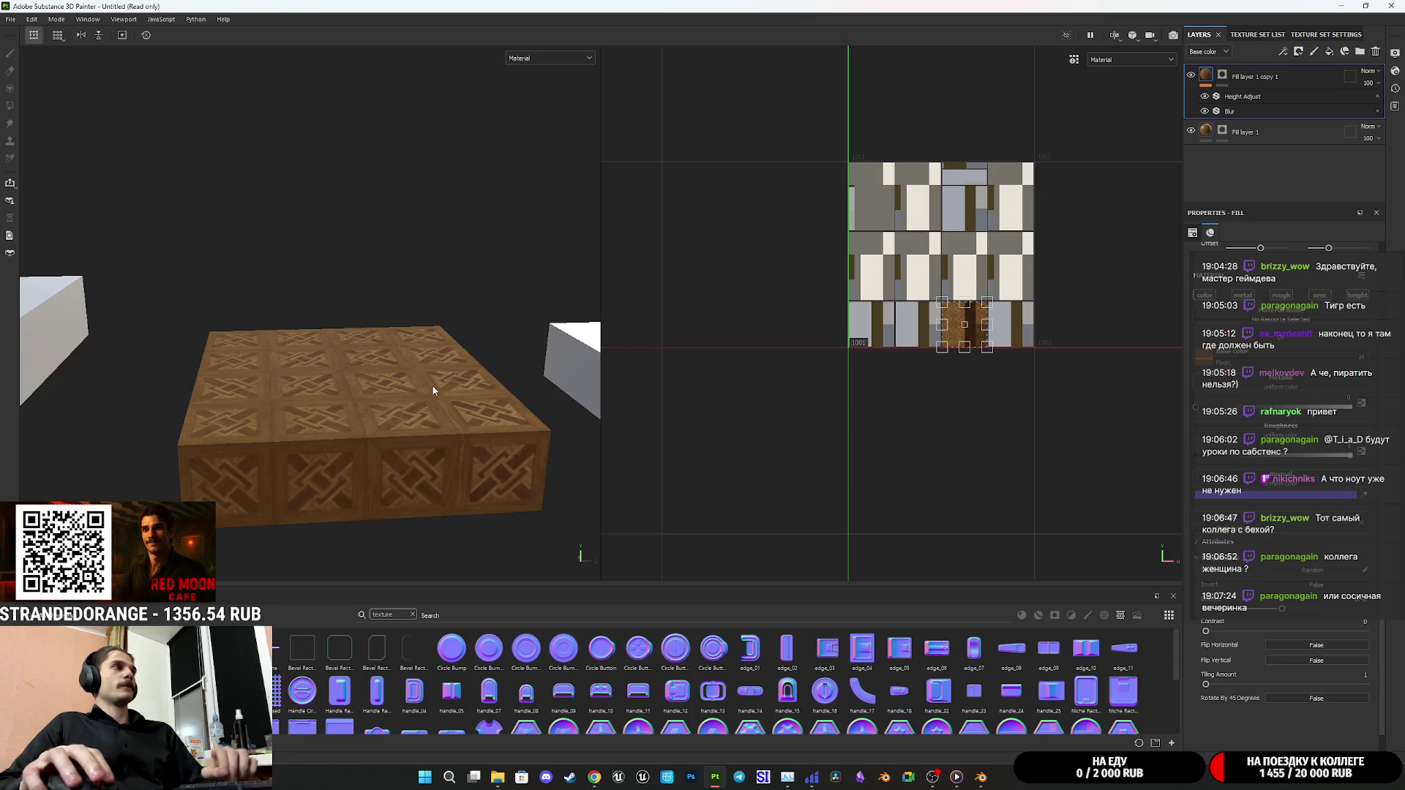
mouse_move(344, 315)
alt+mouse_down()
mouse_move(366, 311)
mouse_move(337, 316)
mouse_move(366, 388)
alt+mouse_up()
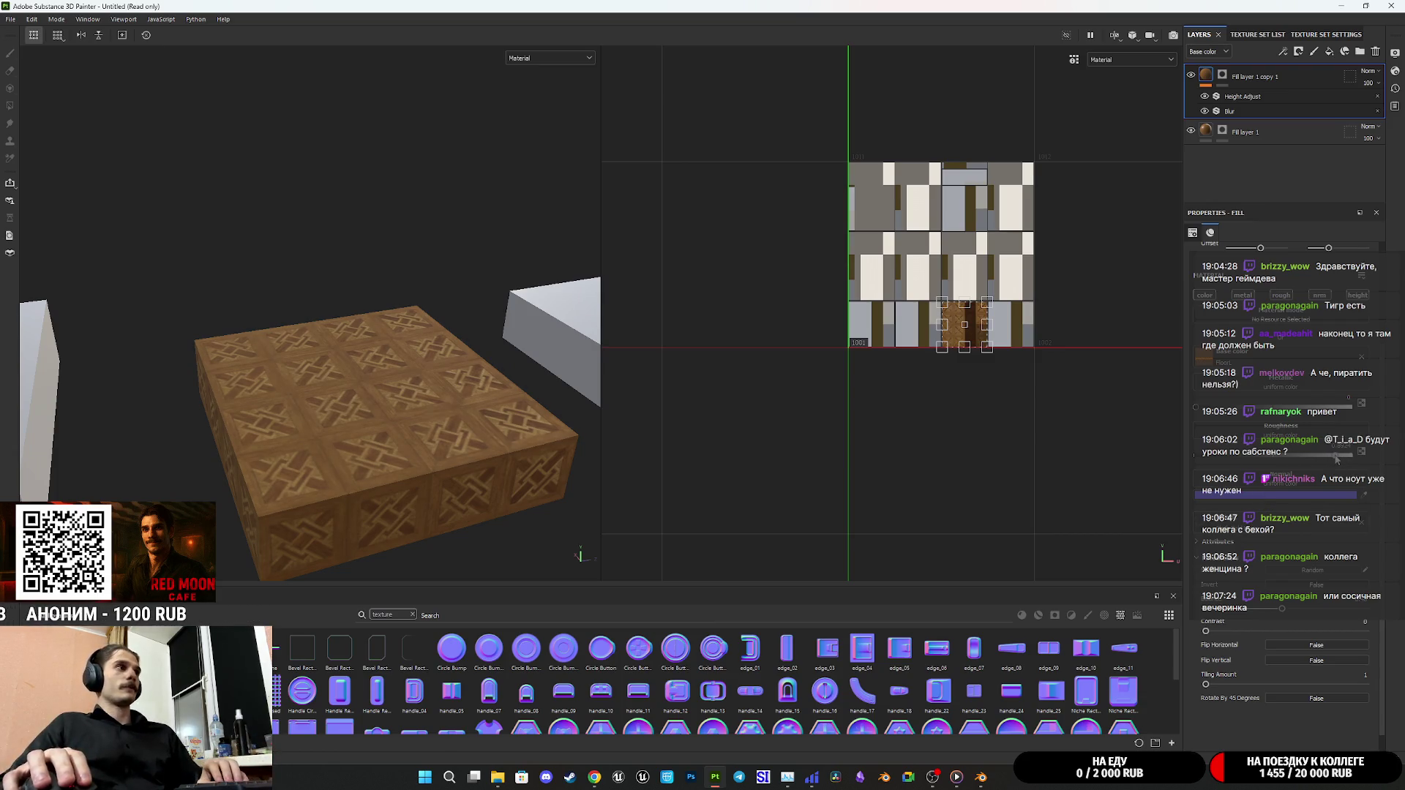
mouse_move(293, 366)
alt+mouse_down()
mouse_move(268, 354)
mouse_move(373, 355)
alt+mouse_up()
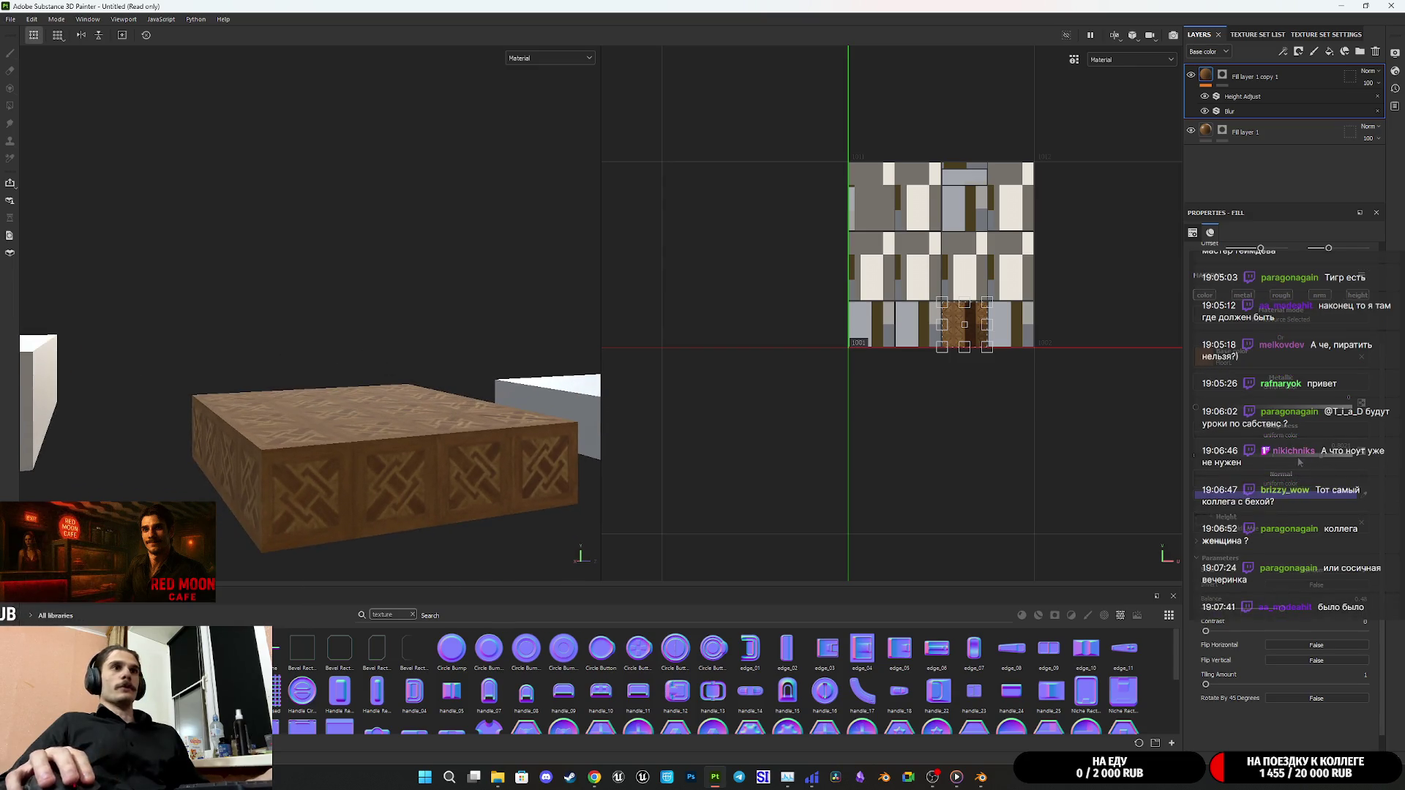
shift+right_drag(1283, 458, 1257, 454)
alt+drag(219, 399, 173, 440)
shift+right_drag(1321, 458, 1290, 456)
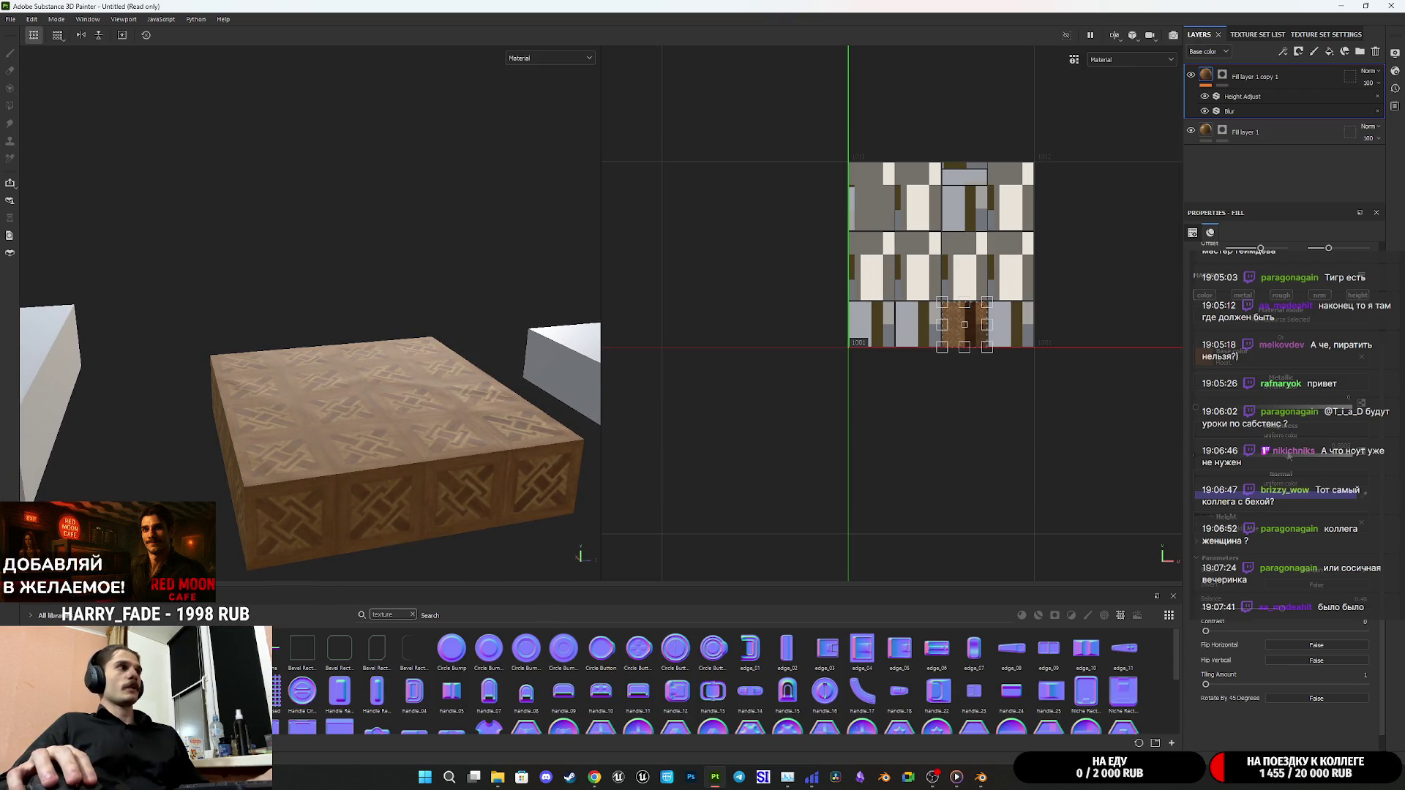
alt+drag(432, 406, 428, 407)
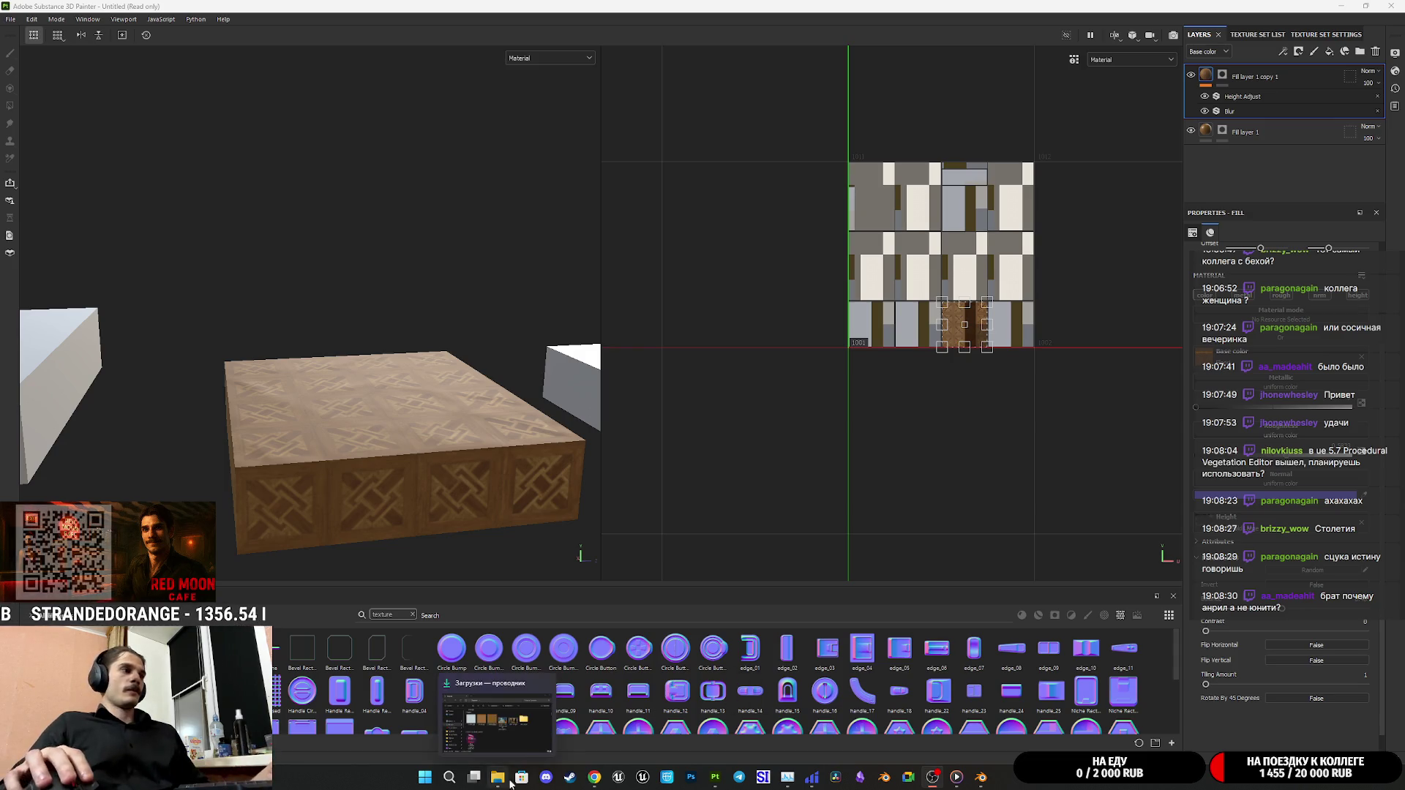
click(594, 777)
click(160, 10)
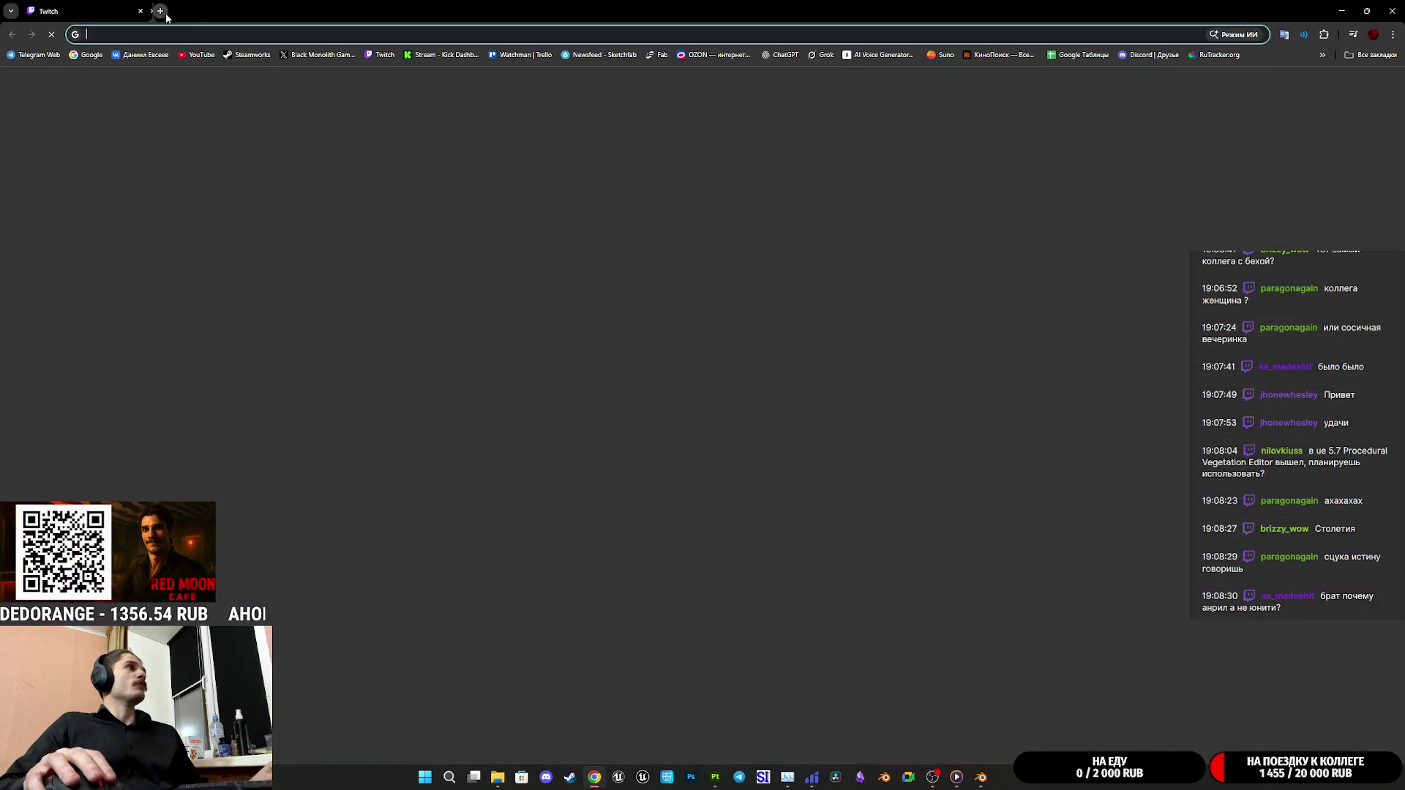
text(Procedural Vegetation Editor)
key(Return)
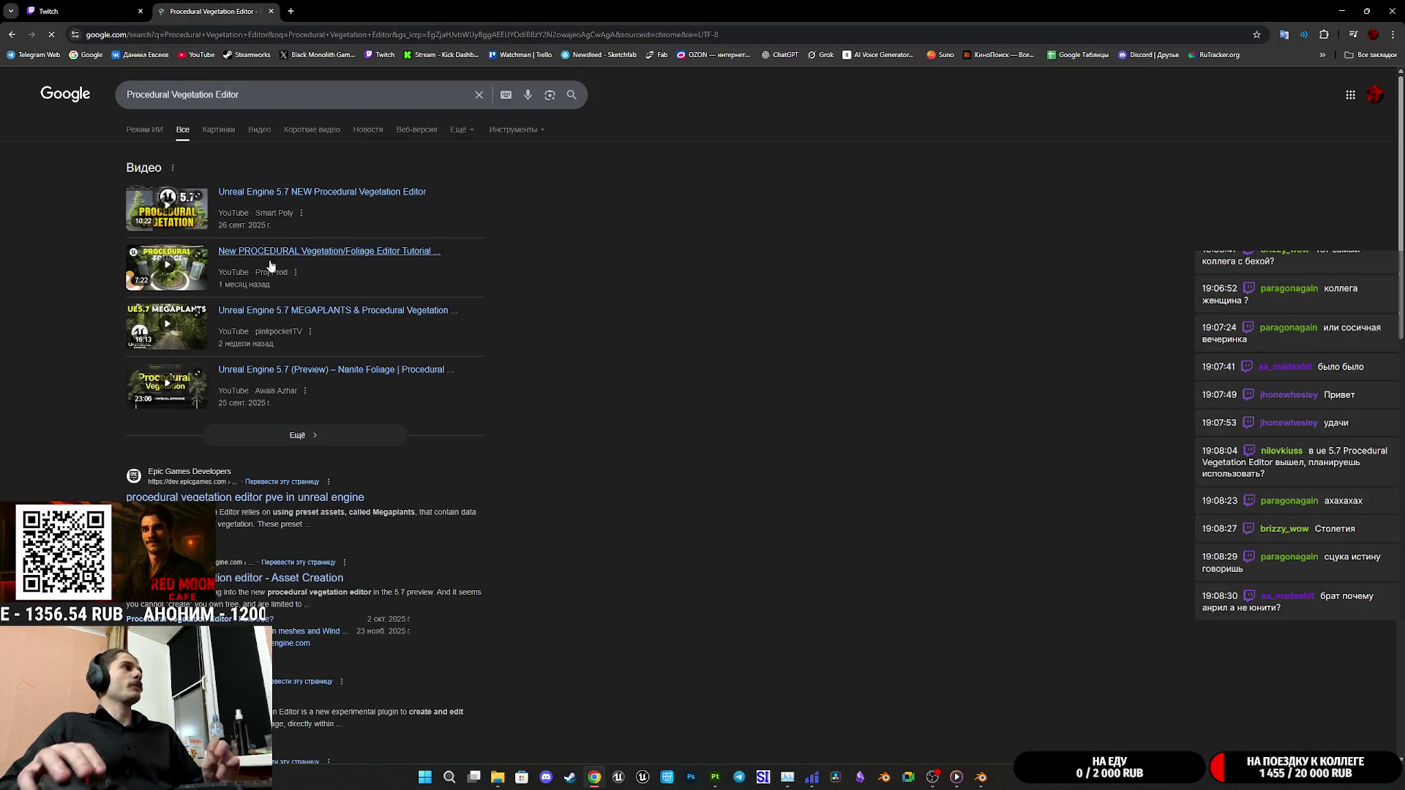
click(285, 501)
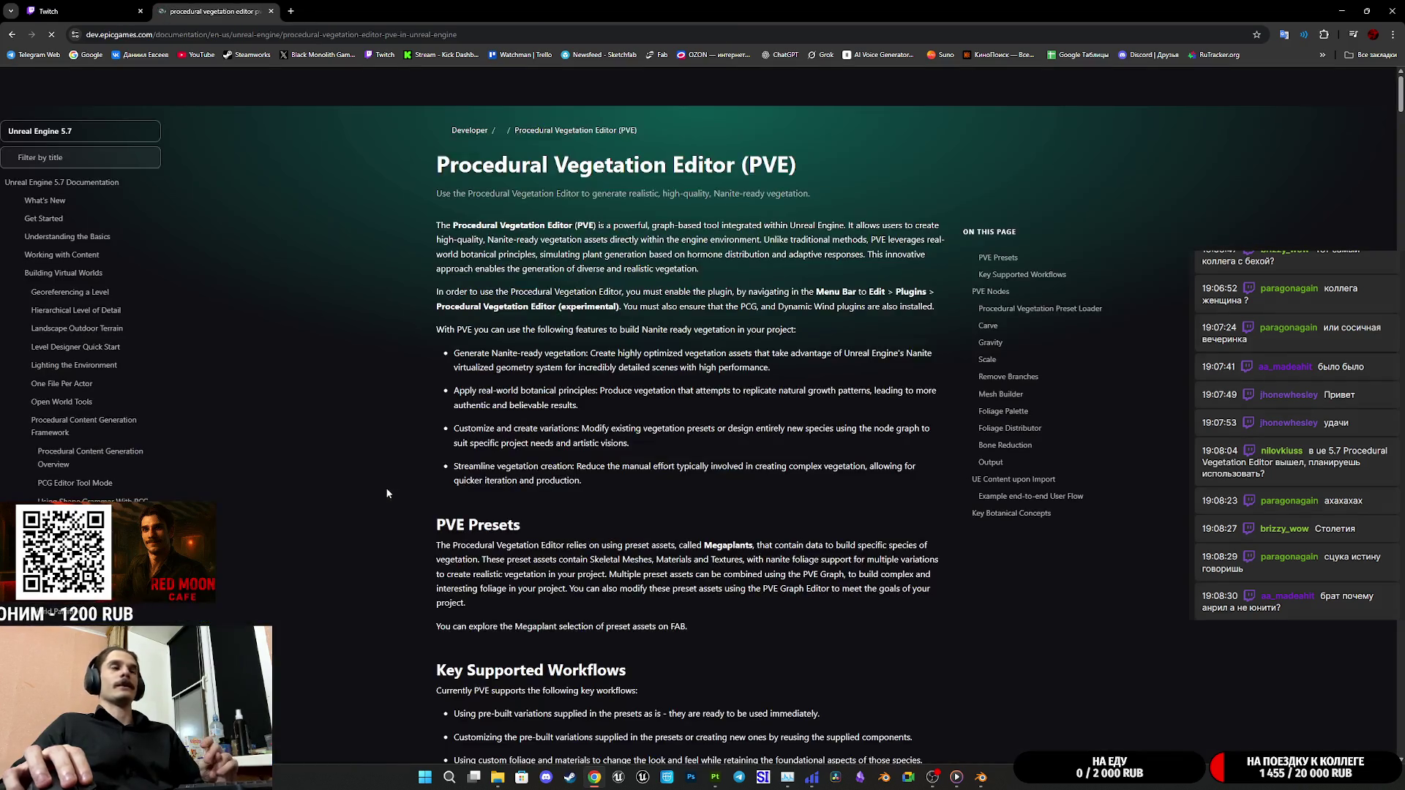
scroll(603, 361, down, 5)
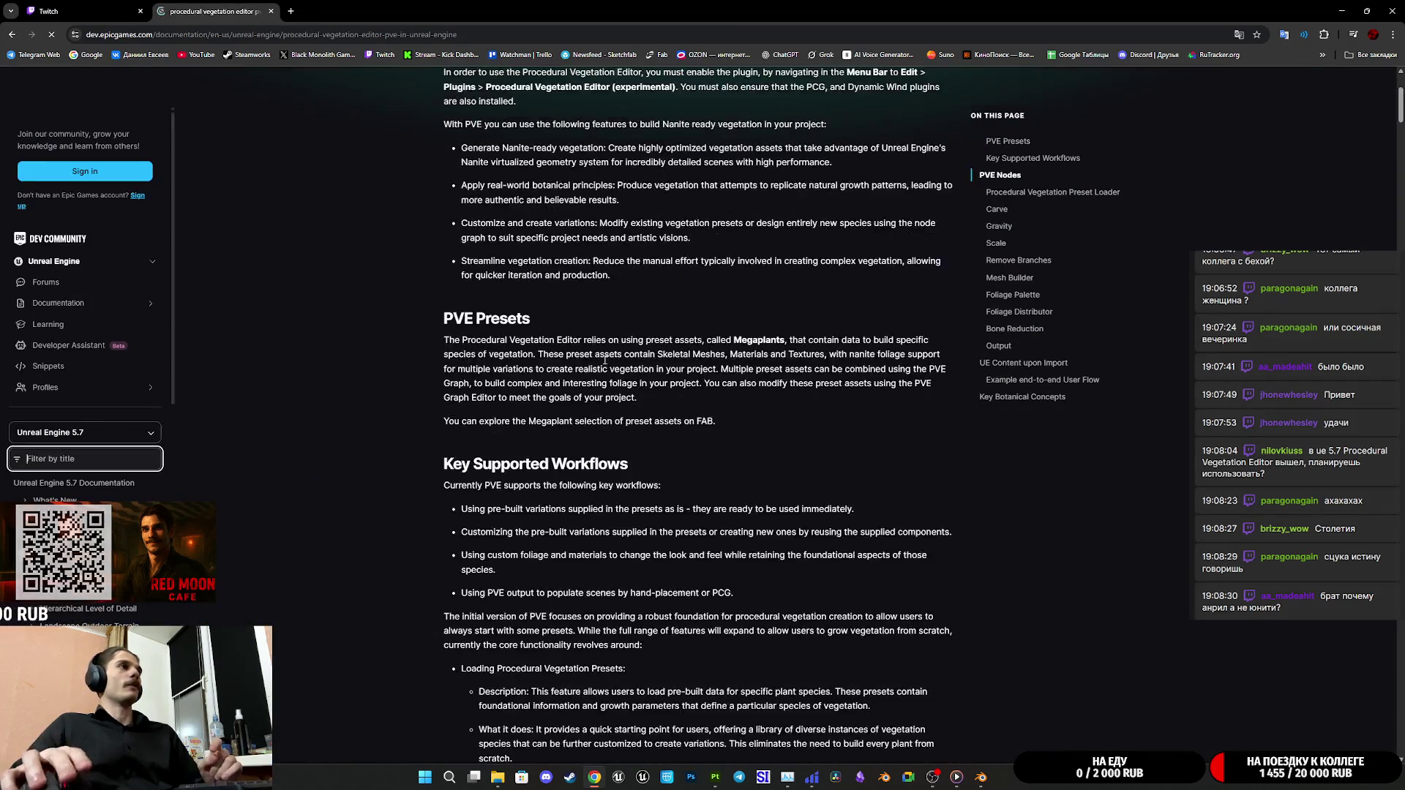
click(28, 35)
click(287, 195)
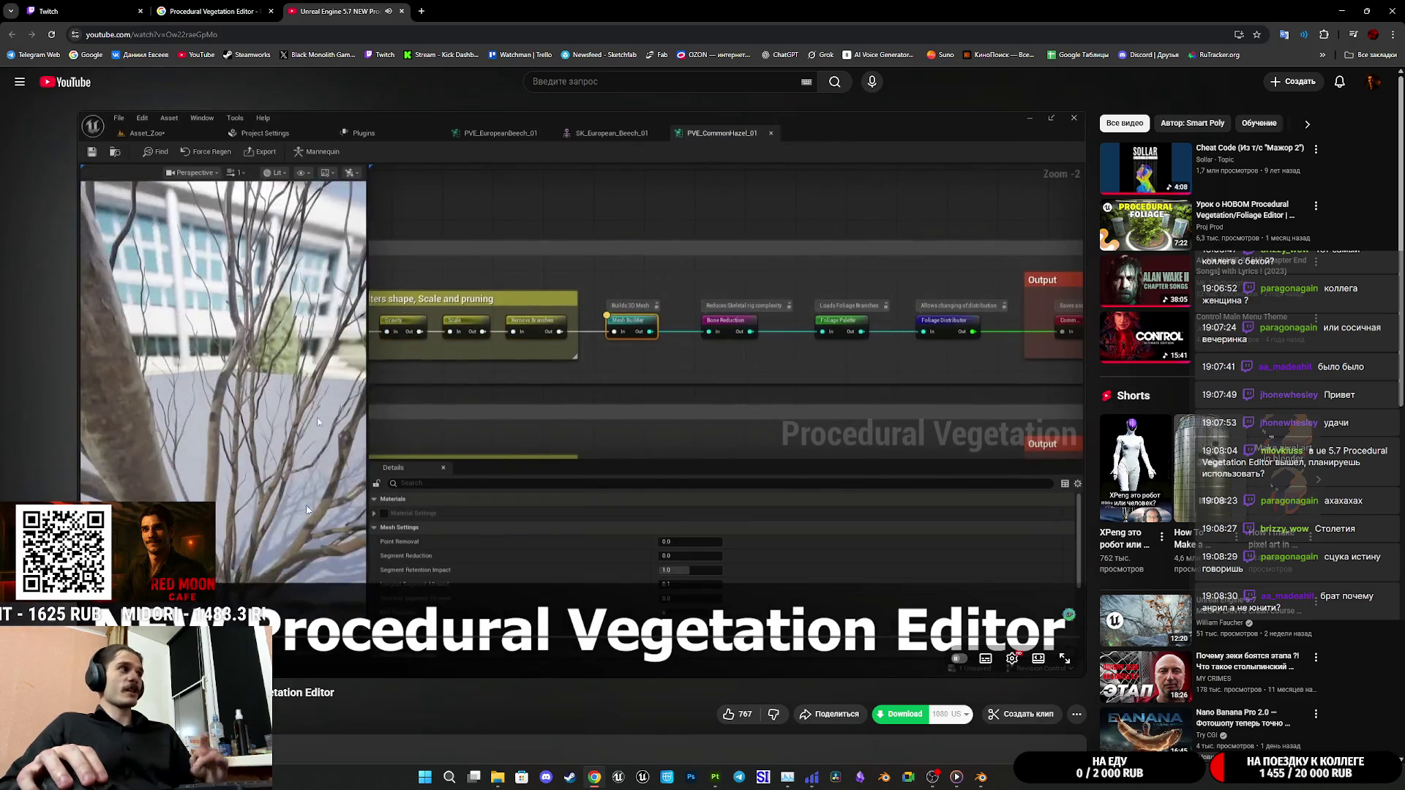
click(385, 441)
middle_click(348, 5)
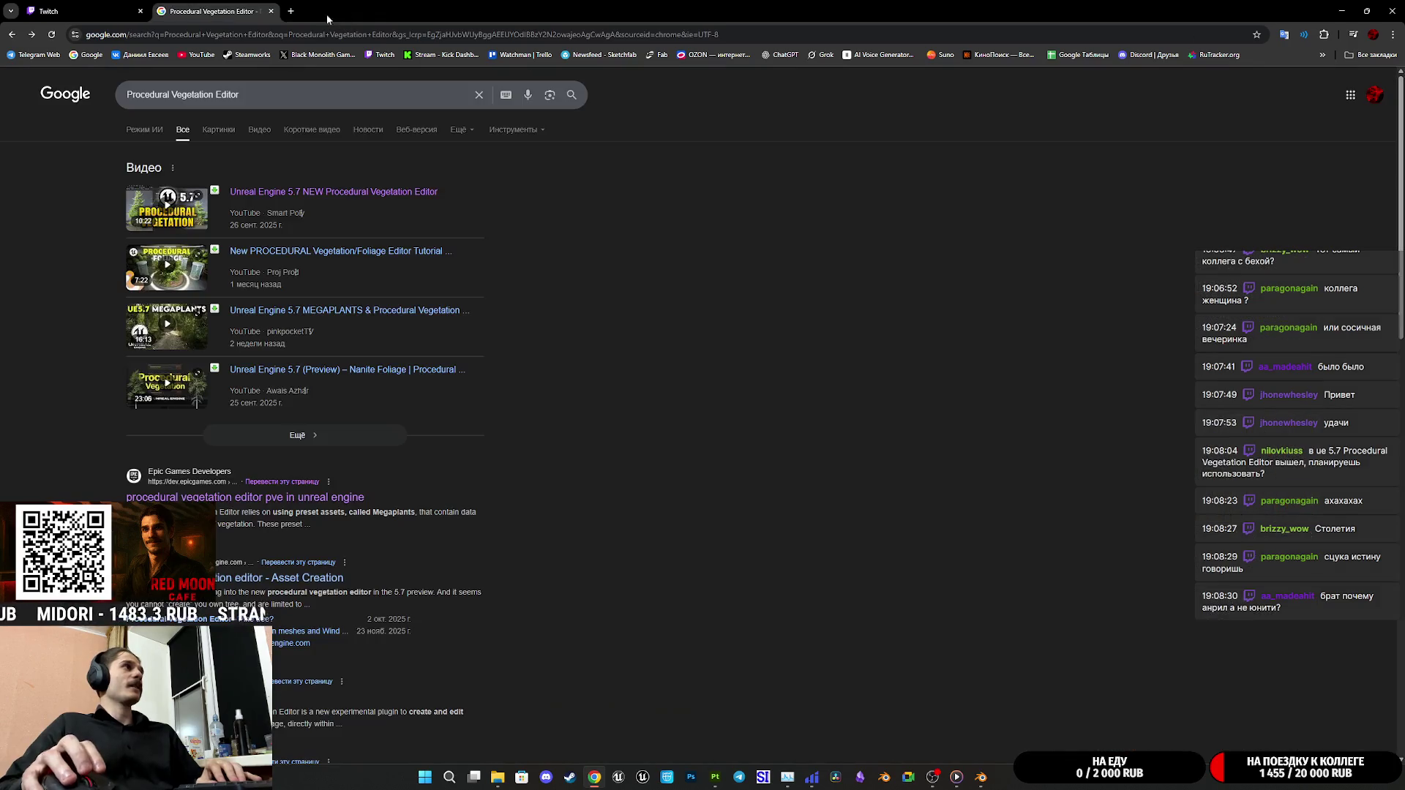
key(ctrl+1)
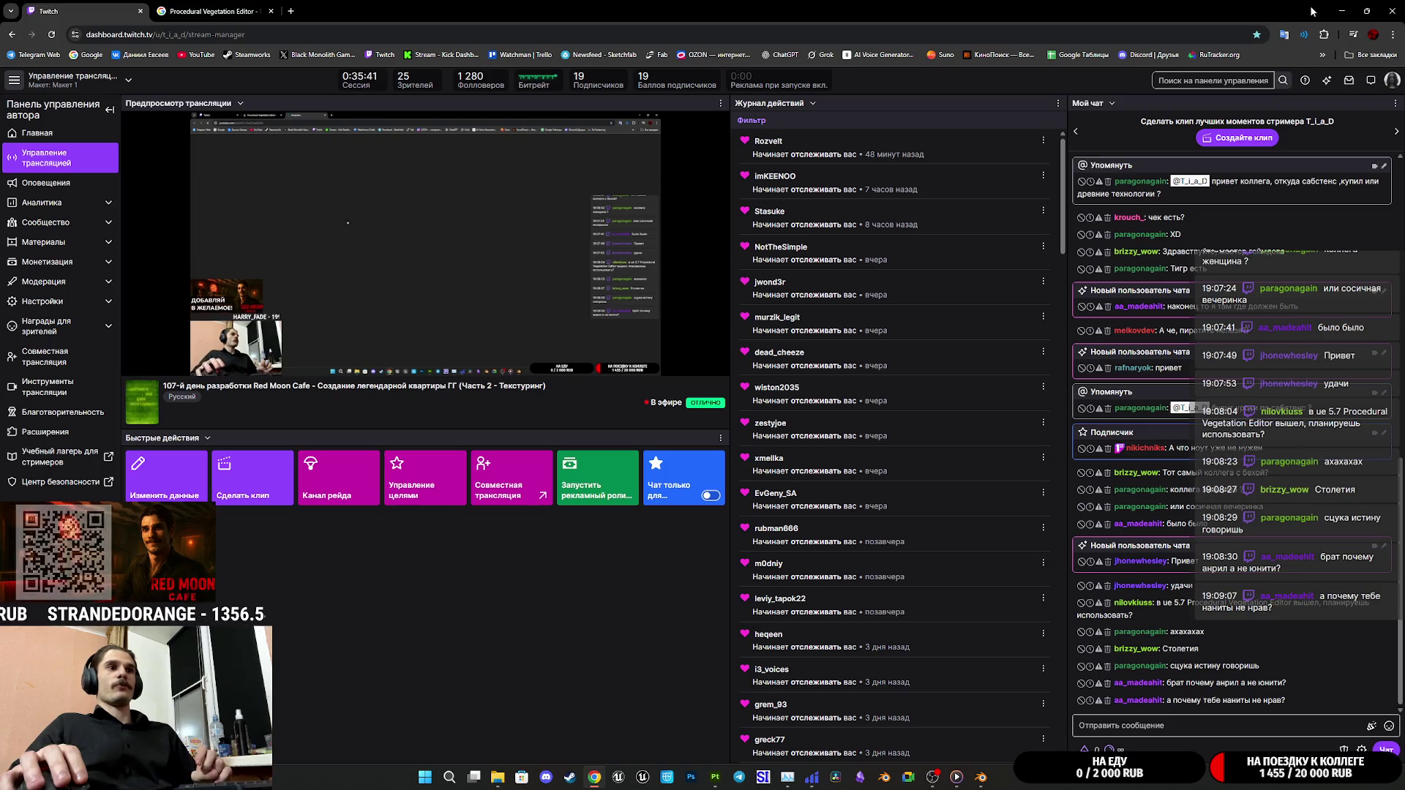
click(1344, 6)
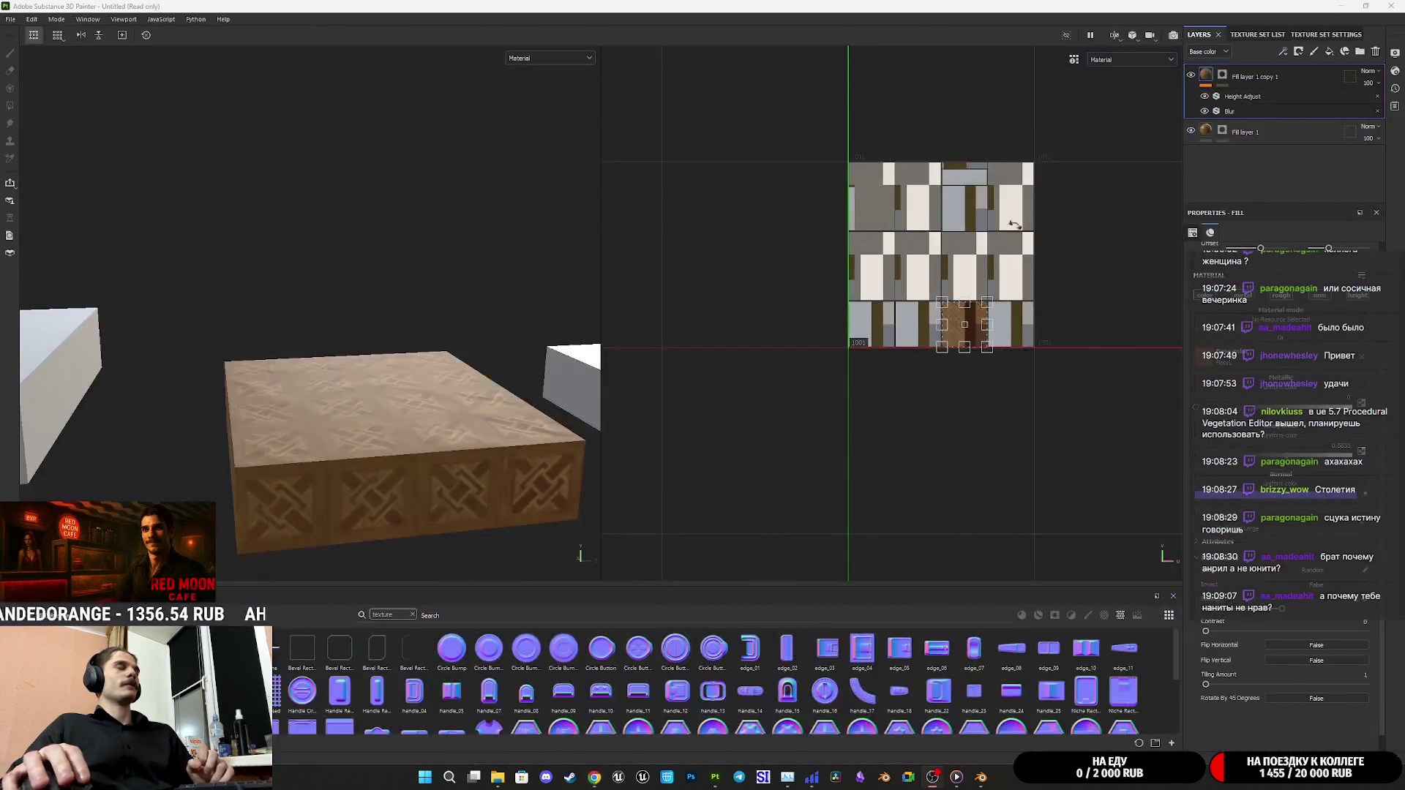